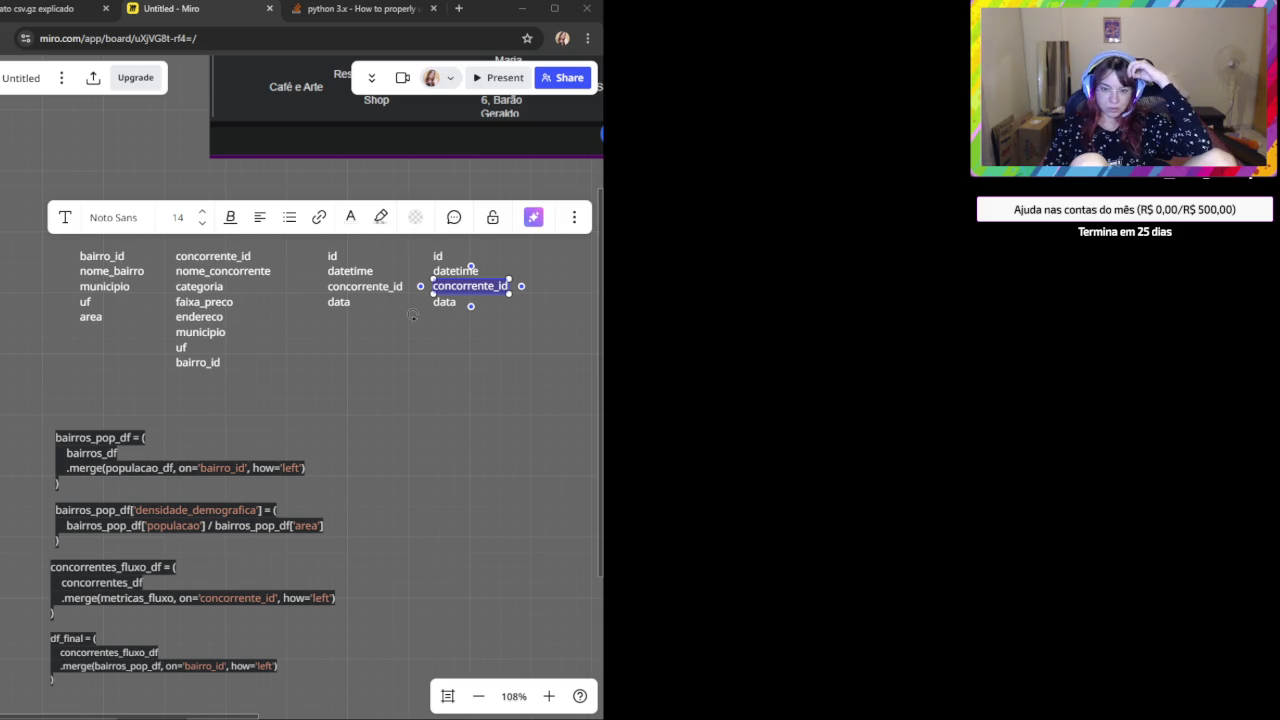
Bring the table headings into view and inspect the copied fields under Populacao.
left_click(448, 415)
left_click_drag(434, 386, 333, 508)
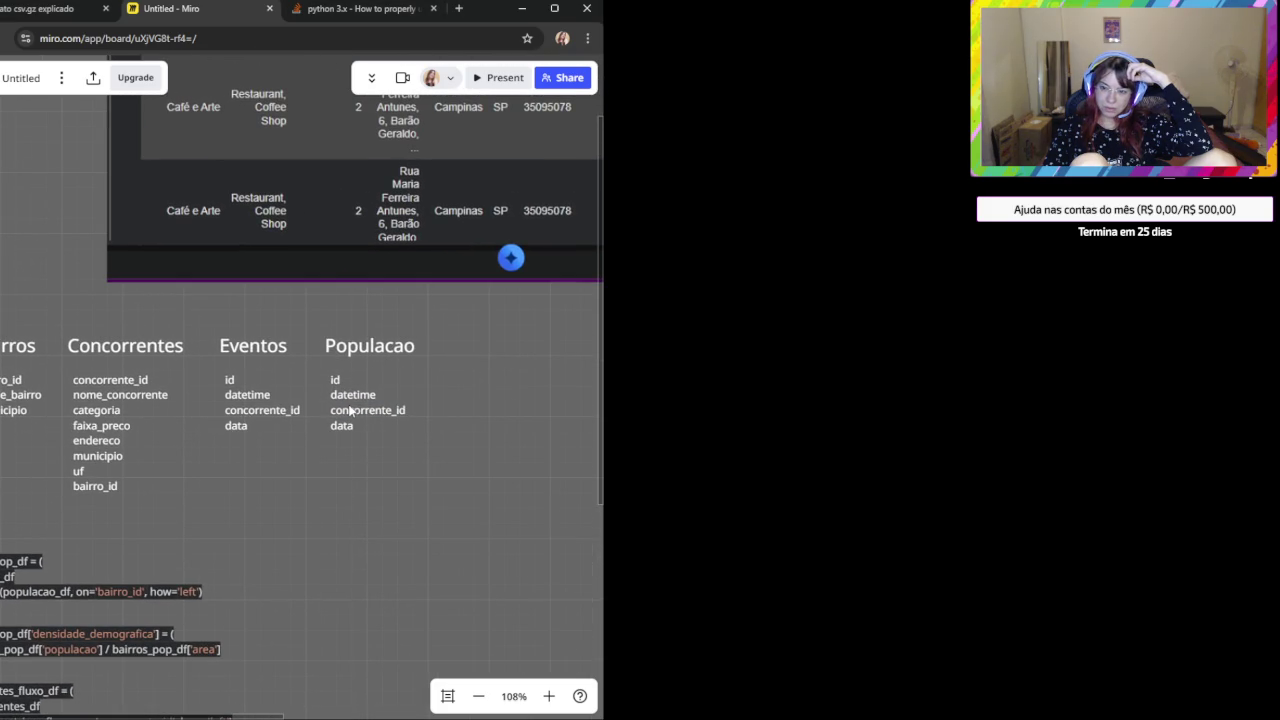
left_click(354, 345)
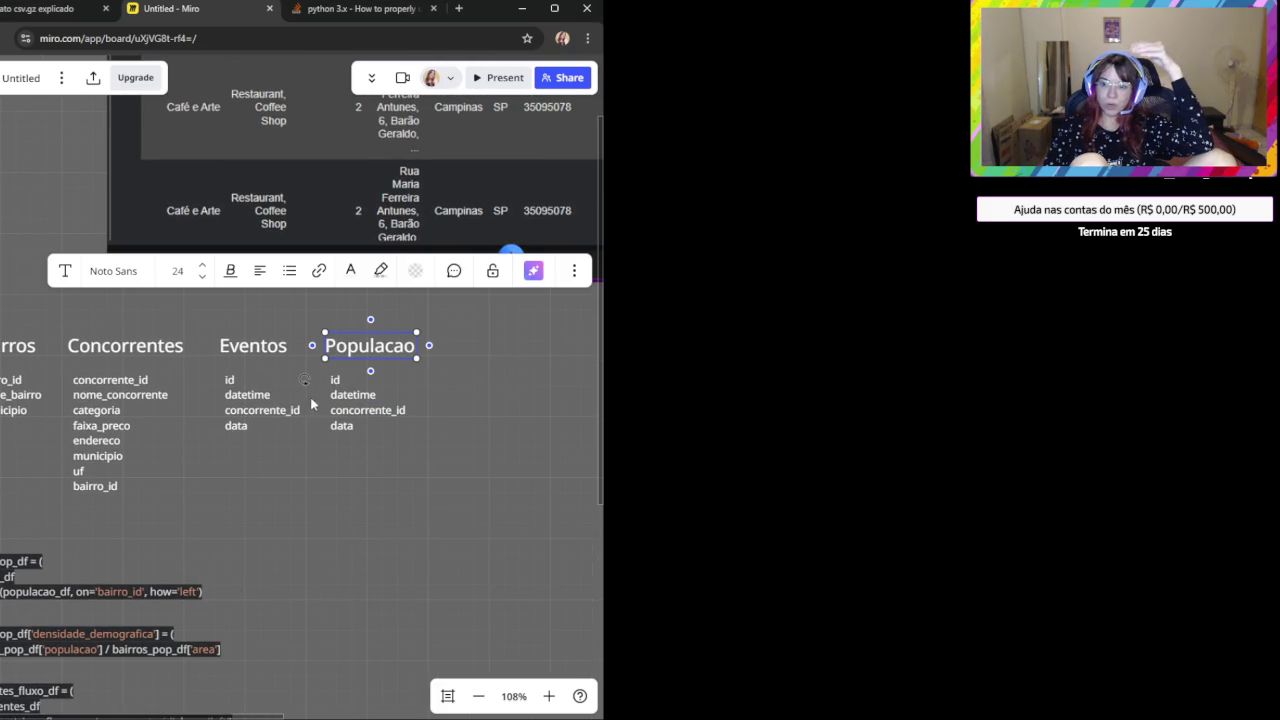
left_click(340, 410)
left_click(366, 462)
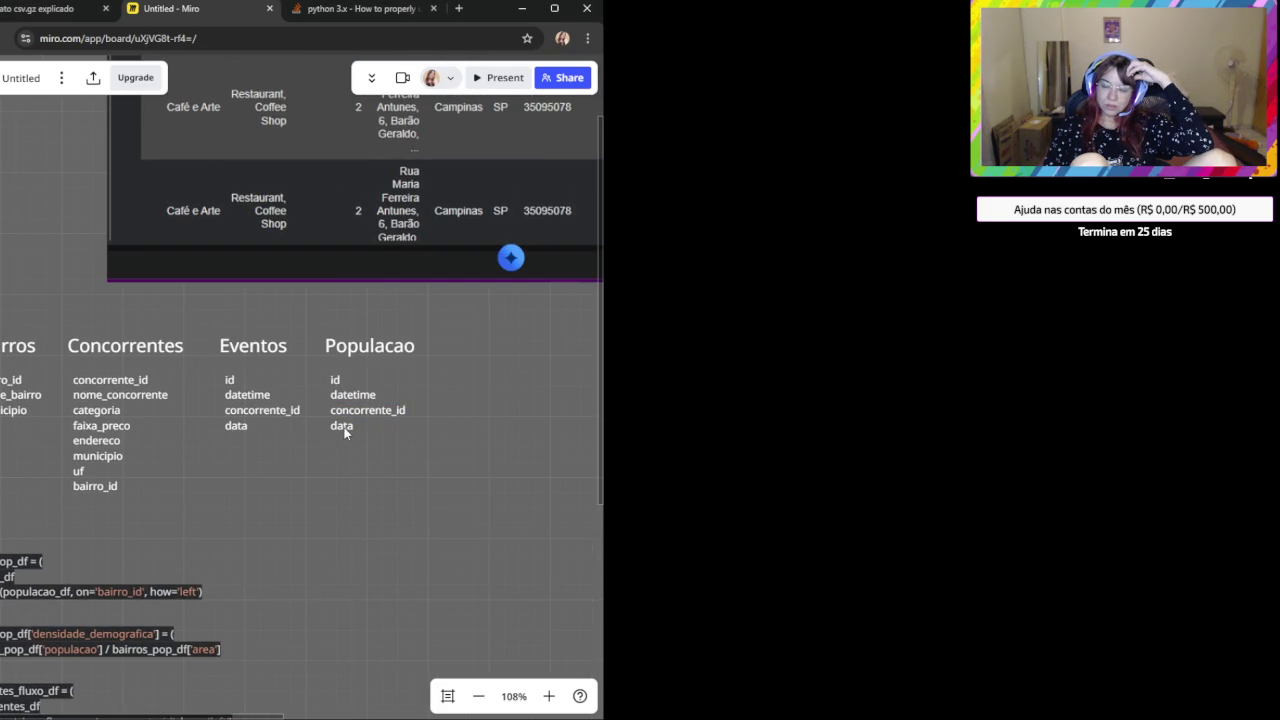
left_click(343, 428)
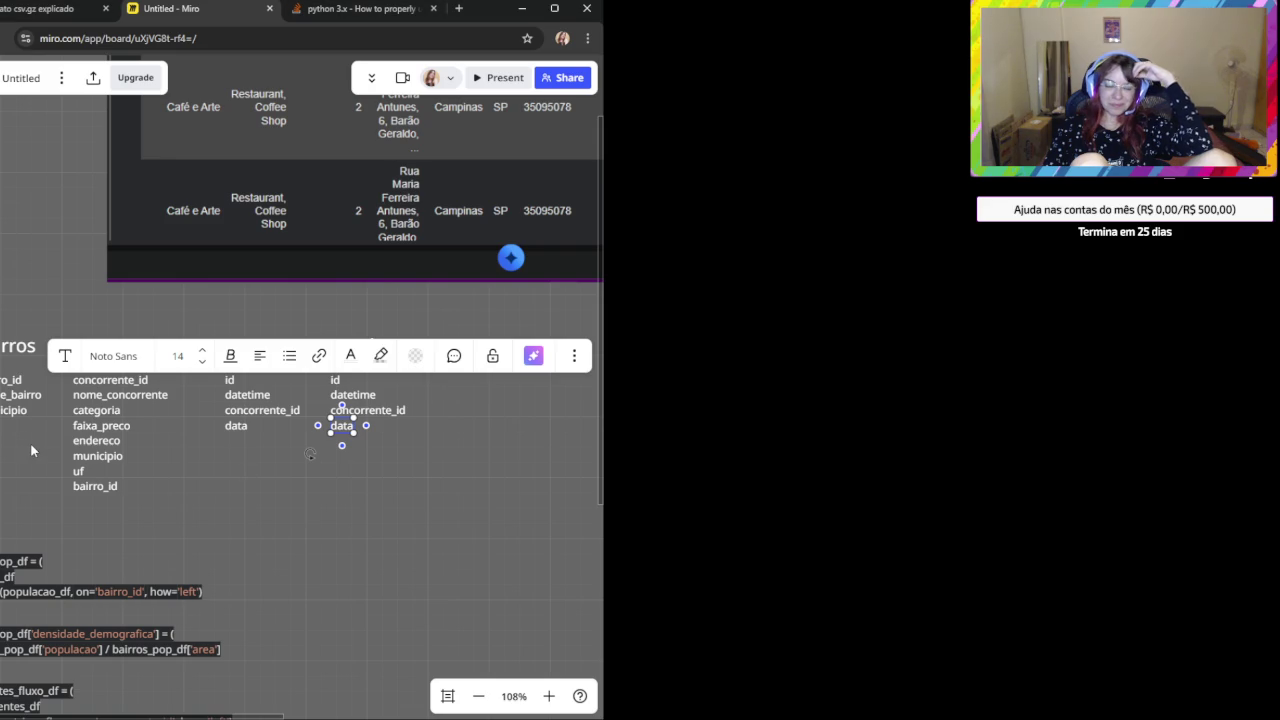
Delete the datetime and concorrente_id fields from the Populacao table.
left_click(357, 466)
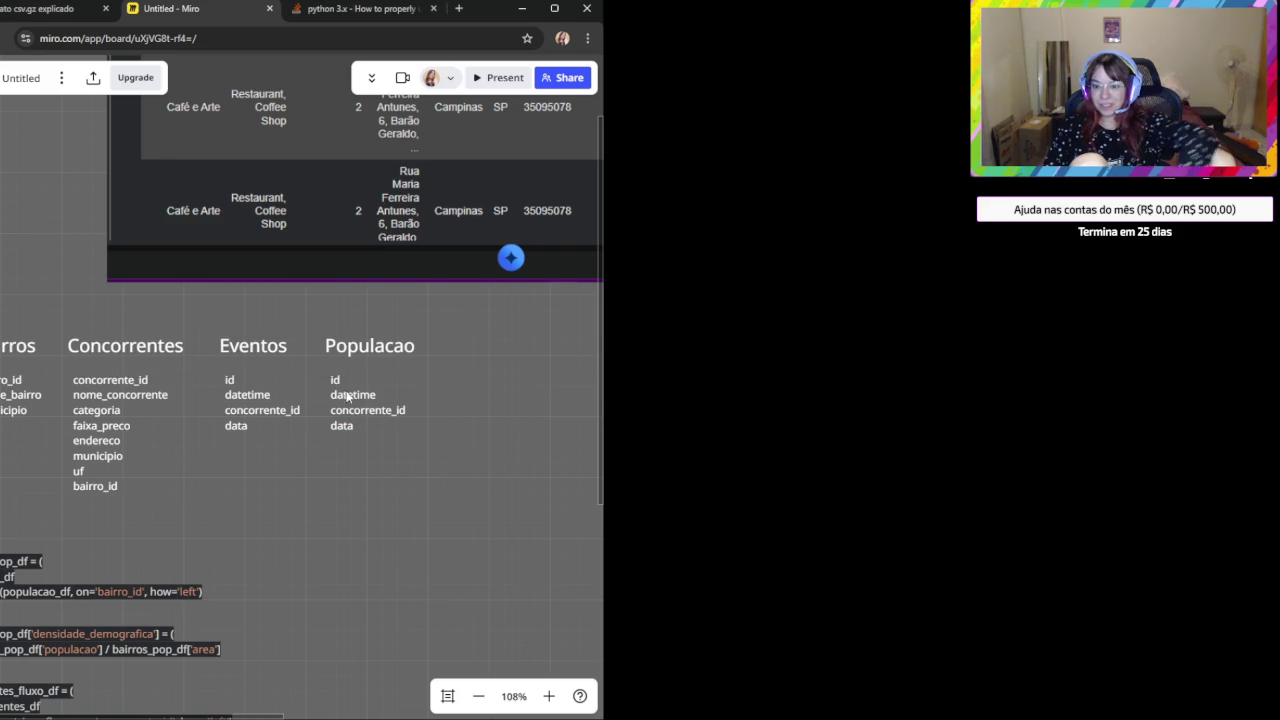
left_click(336, 381)
left_click(358, 398)
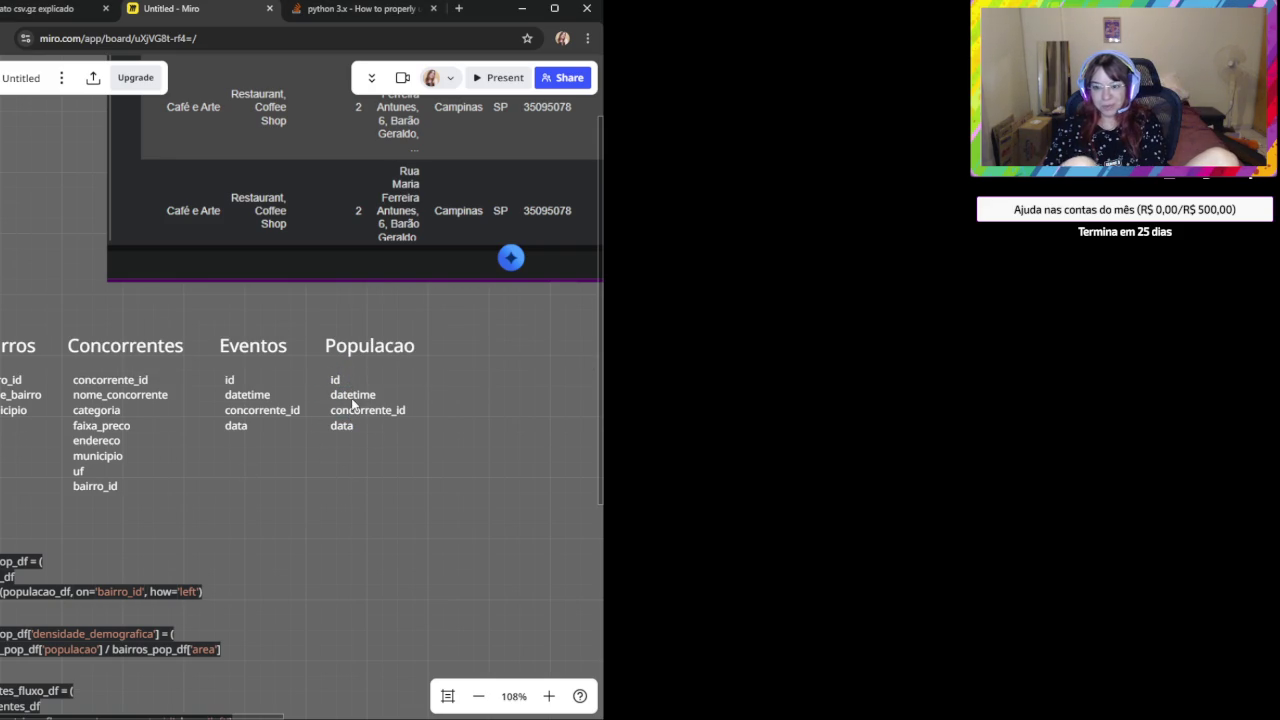
key("Delete")
left_click(364, 411)
key("Delete")
Rename the remaining data field to populacao and move it directly beneath id.
type("populacao")
left_click(300, 540)
left_click_drag(358, 431, 355, 397)
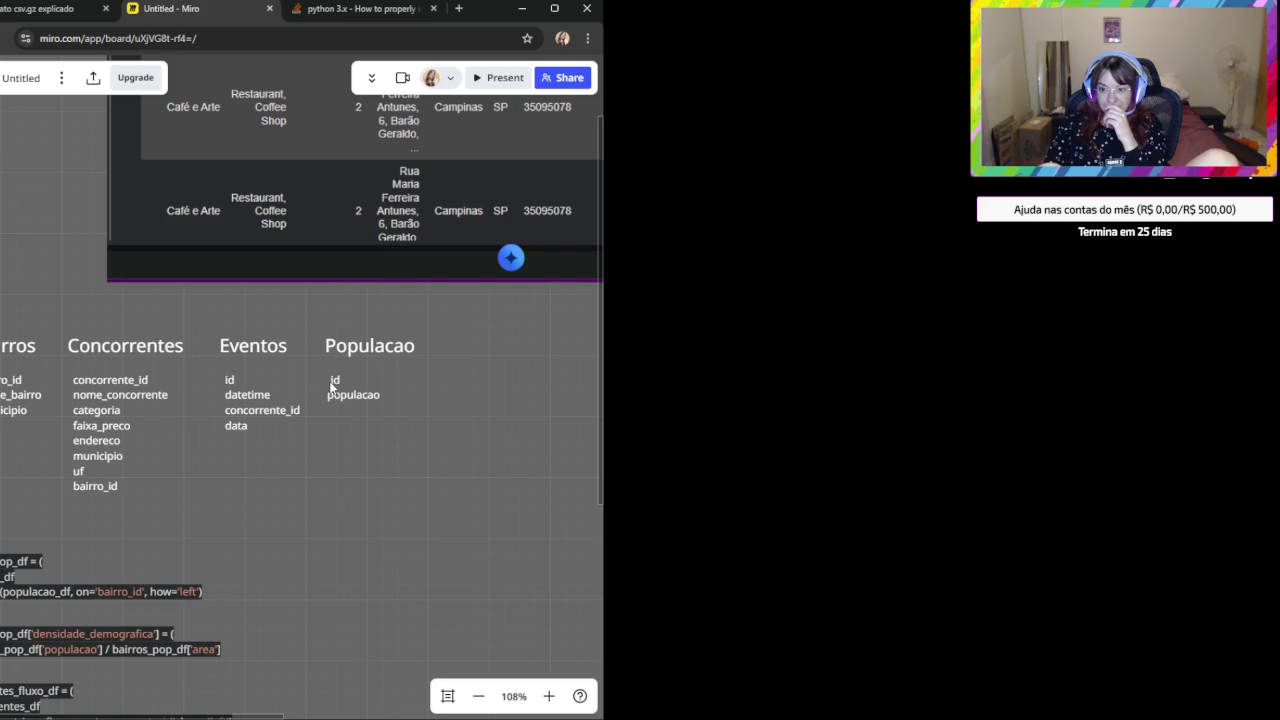
left_click(230, 382)
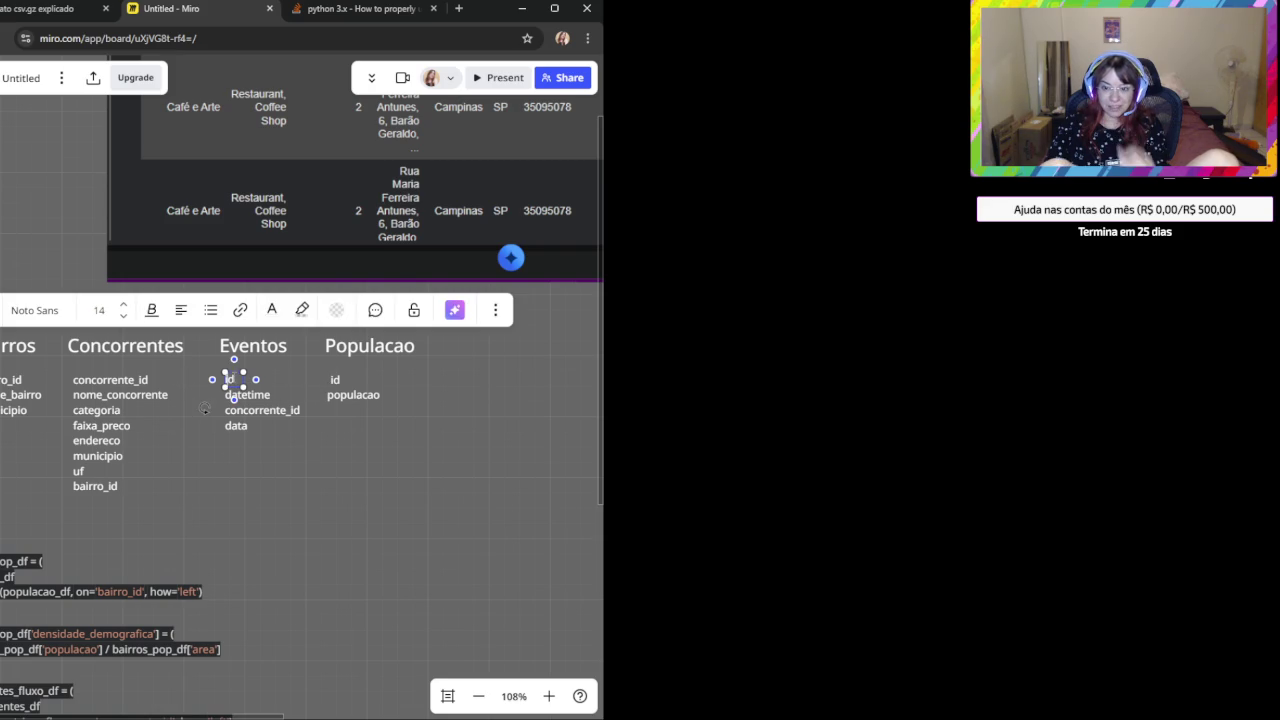
Rename the id fields to eventos_id and populacao_id, aligning populacao beneath populacao_id.
type("eventos_id")
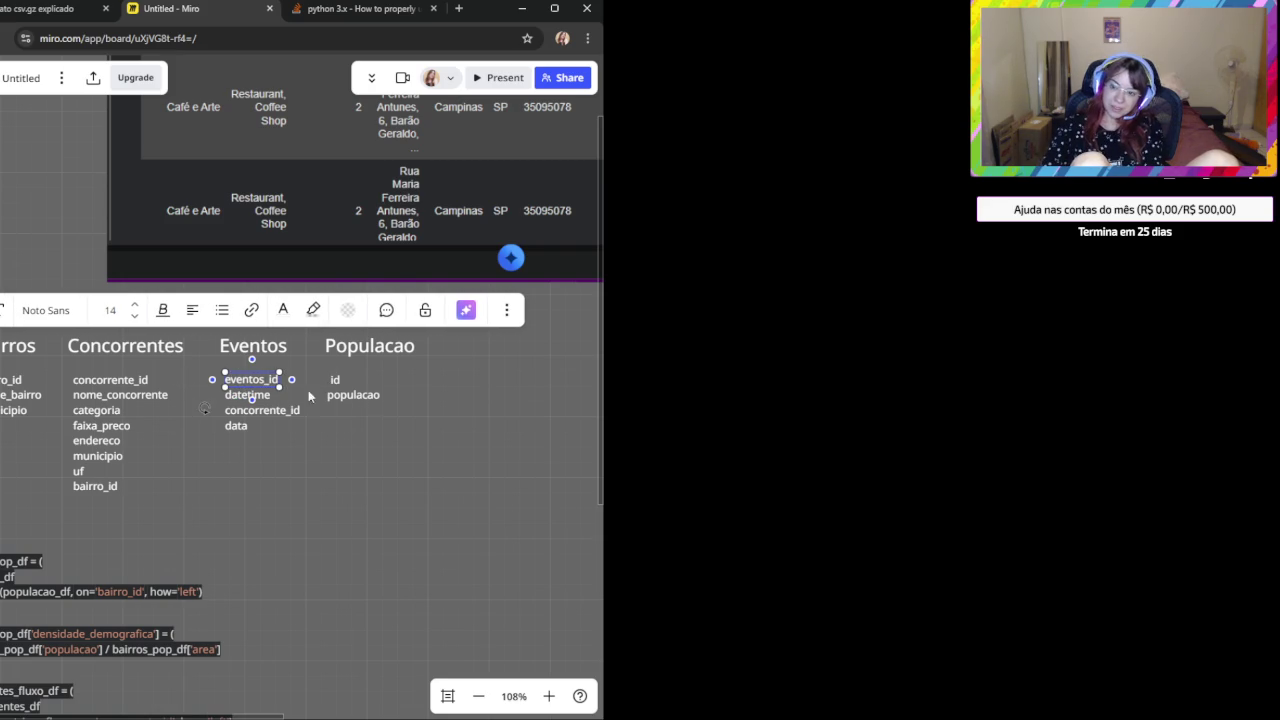
left_click(330, 380)
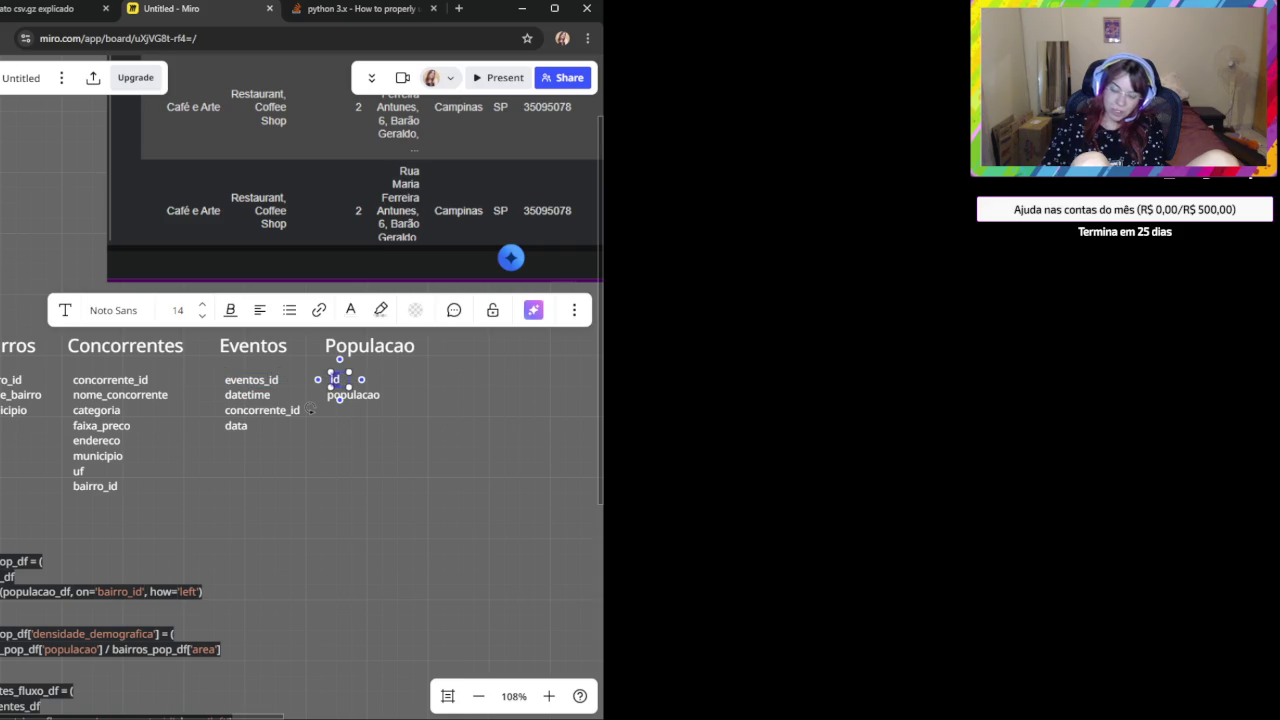
type("populacao_")
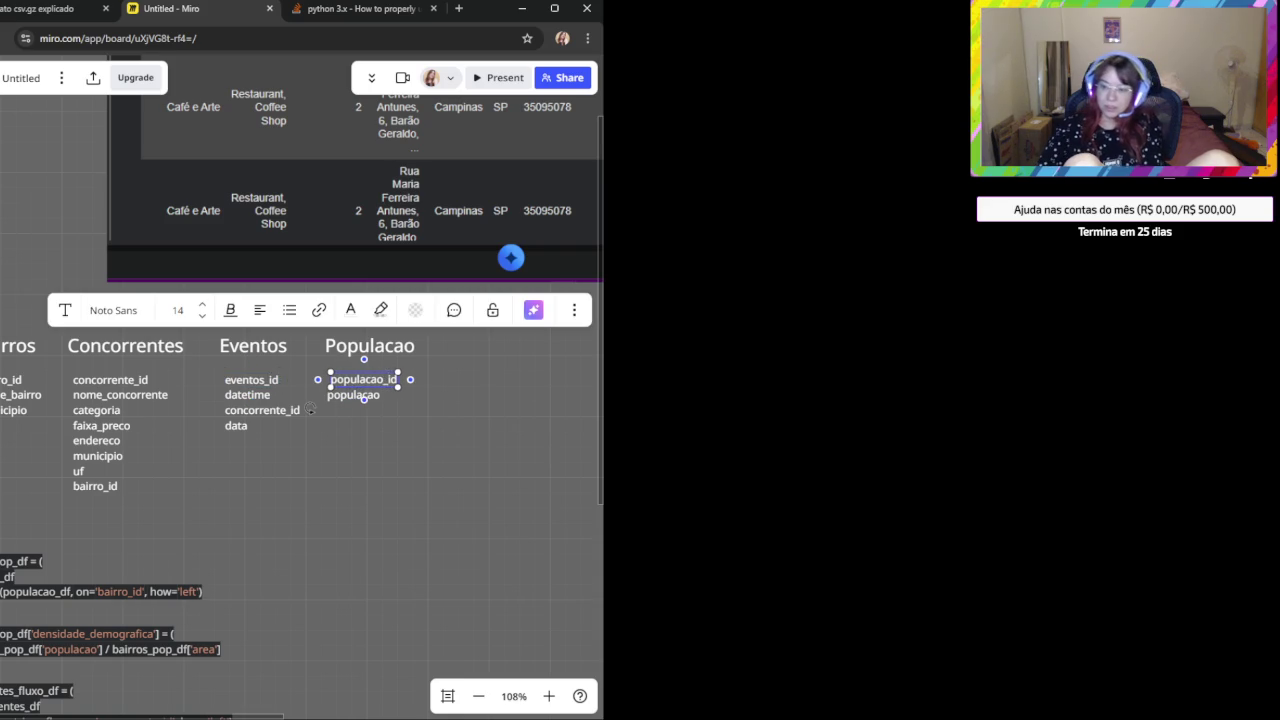
left_click(340, 436)
left_click(344, 395)
left_click_drag(344, 395, 348, 395)
left_click(370, 432)
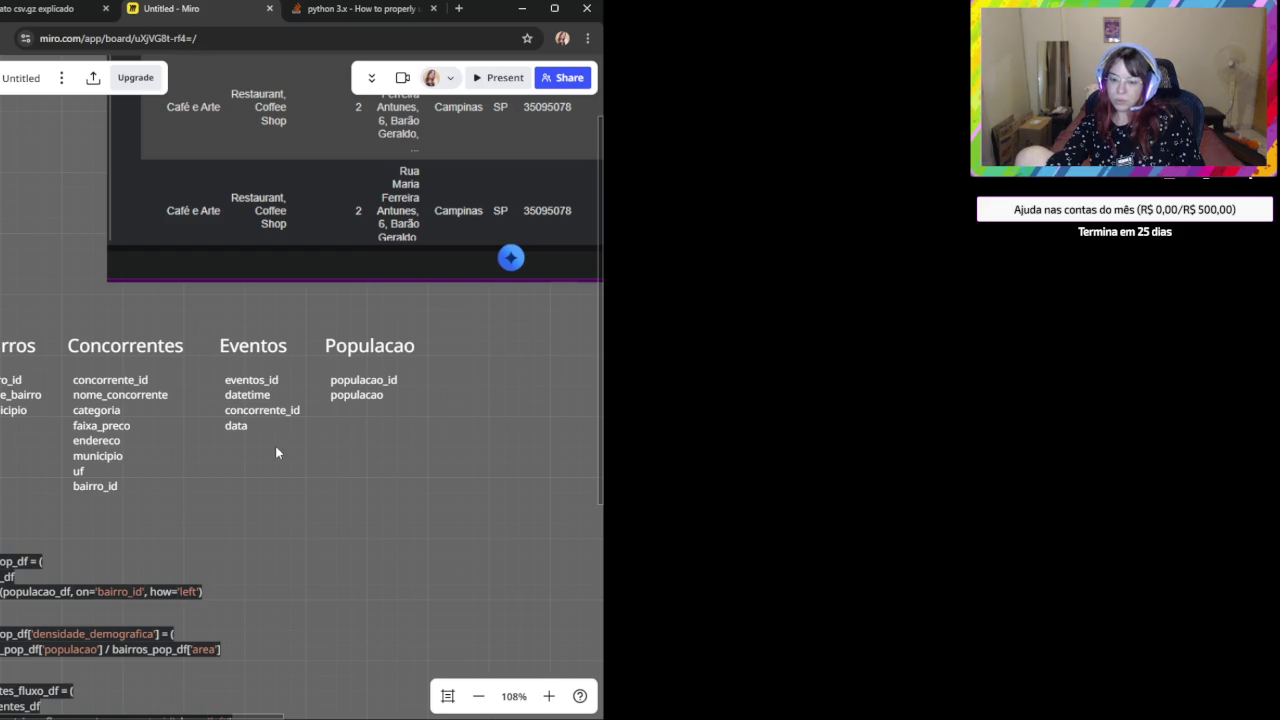
left_click_drag(139, 540, 203, 510)
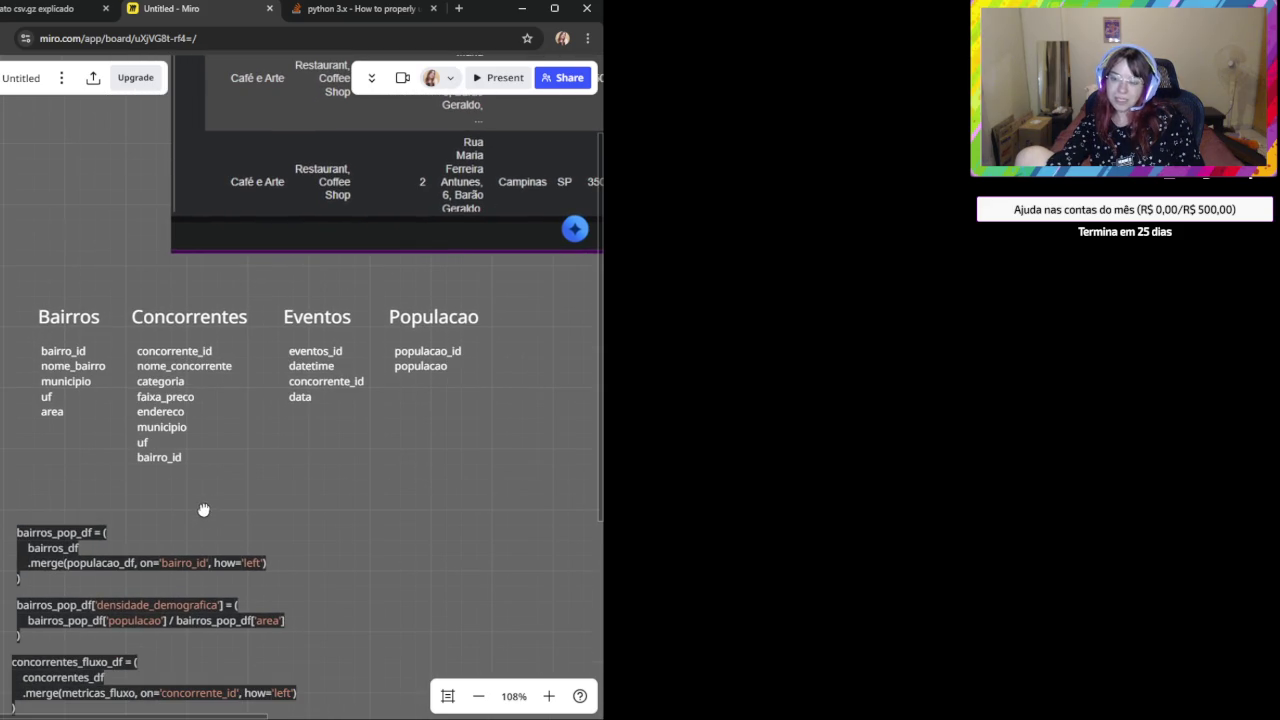
scroll(240, 525, "up", 1)
scroll(300, 533, "down", 2)
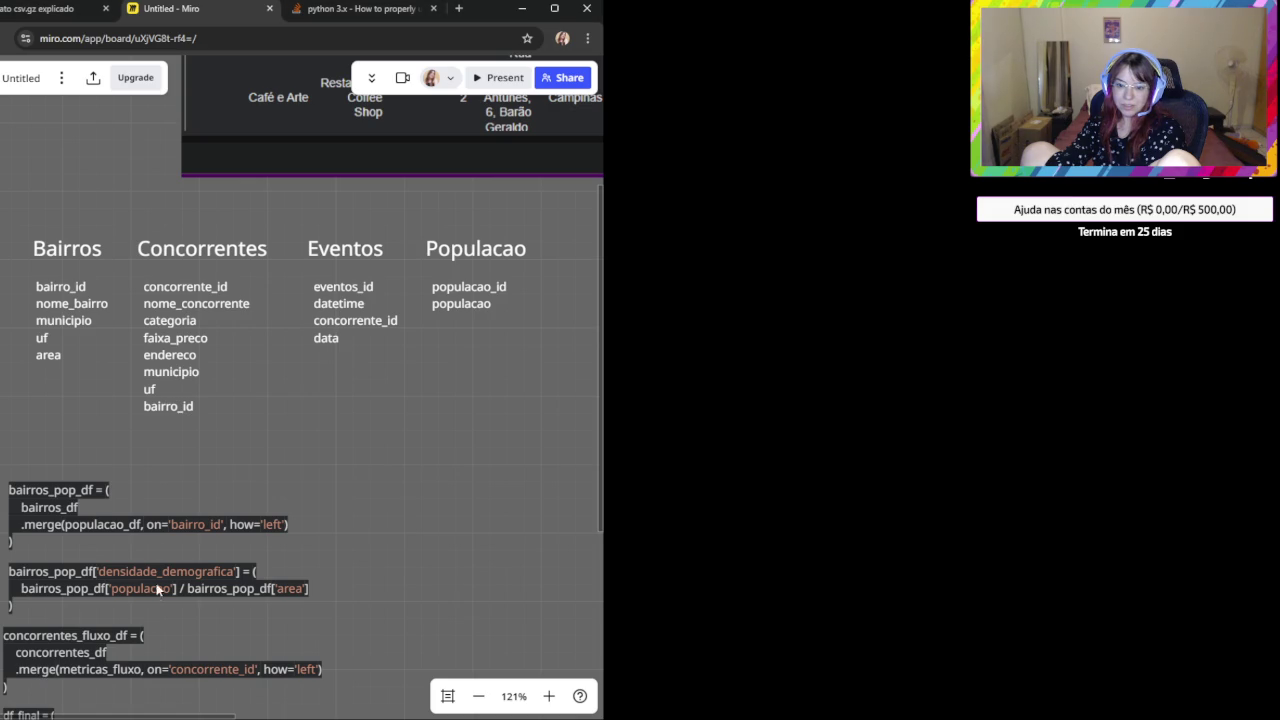
Select the bairros_pop_df merge code block on the board.
left_click(108, 538)
scroll(364, 566, "down", 1)
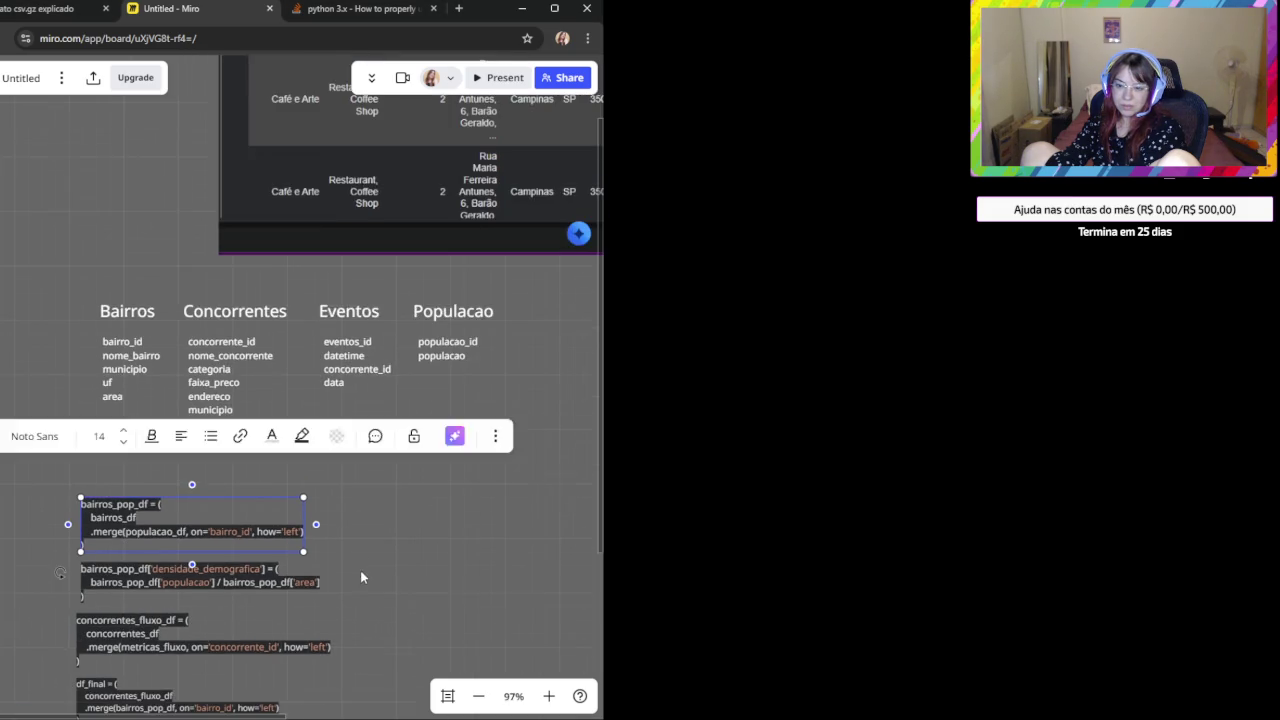
scroll(350, 580, "up", 1)
left_click_drag(340, 589, 407, 477)
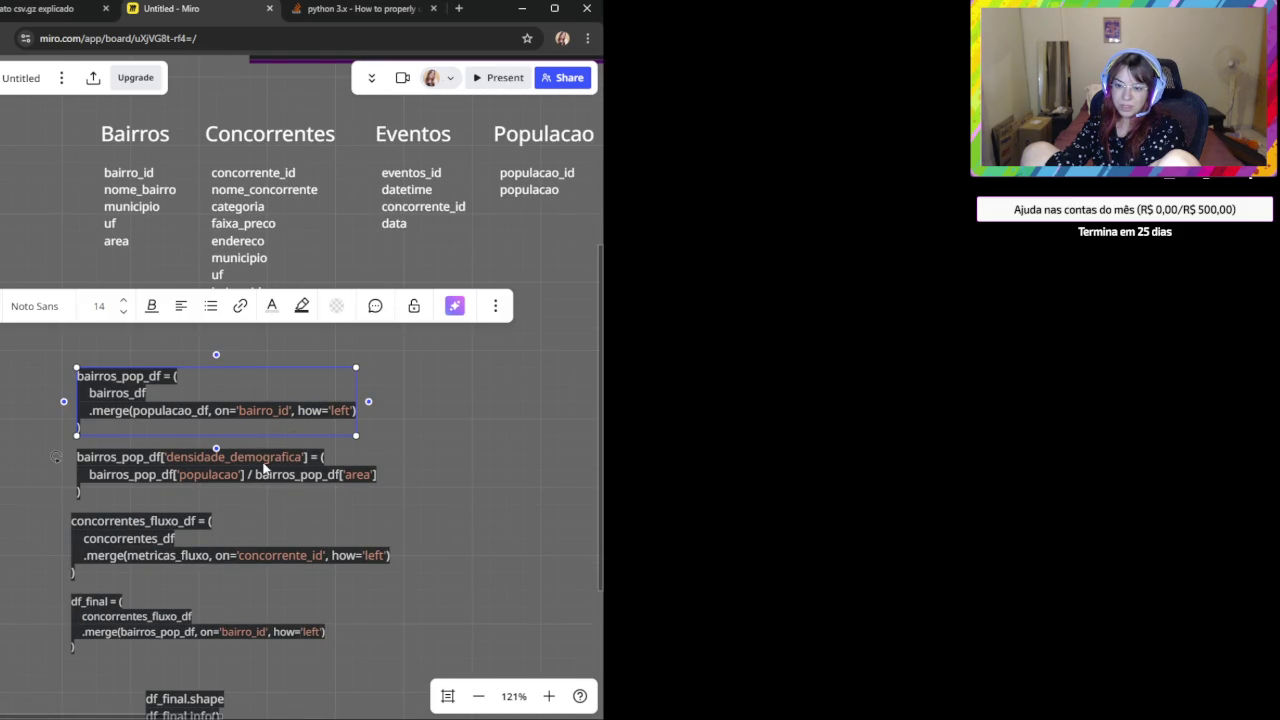
left_click(264, 466)
triple_click(327, 473)
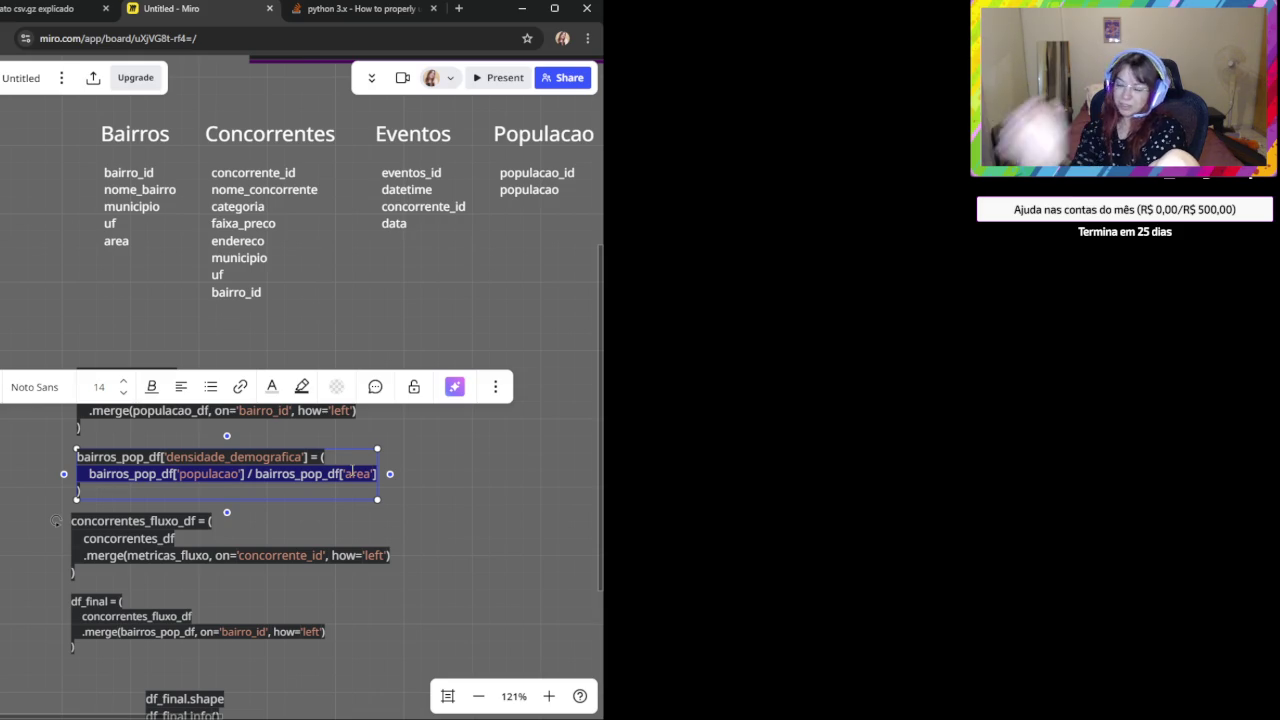
left_click(416, 494)
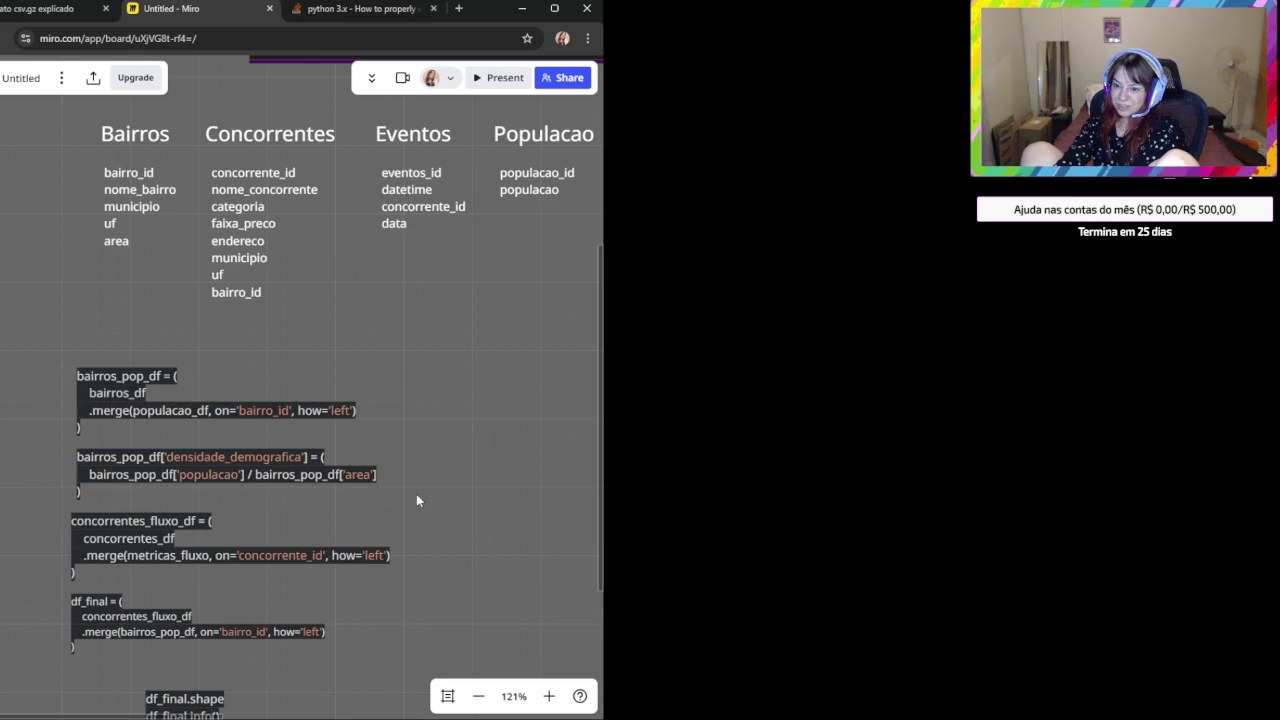
double_click(81, 493)
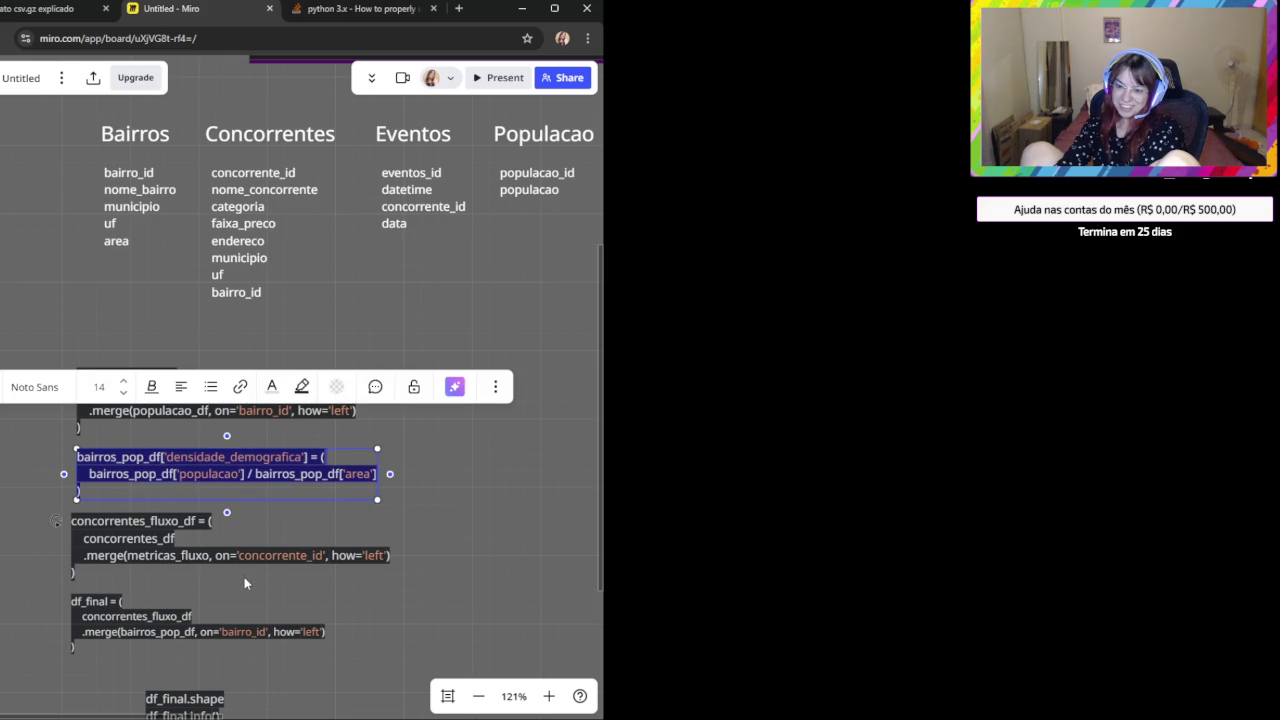
scroll(244, 577, "up", 1)
left_click(272, 580)
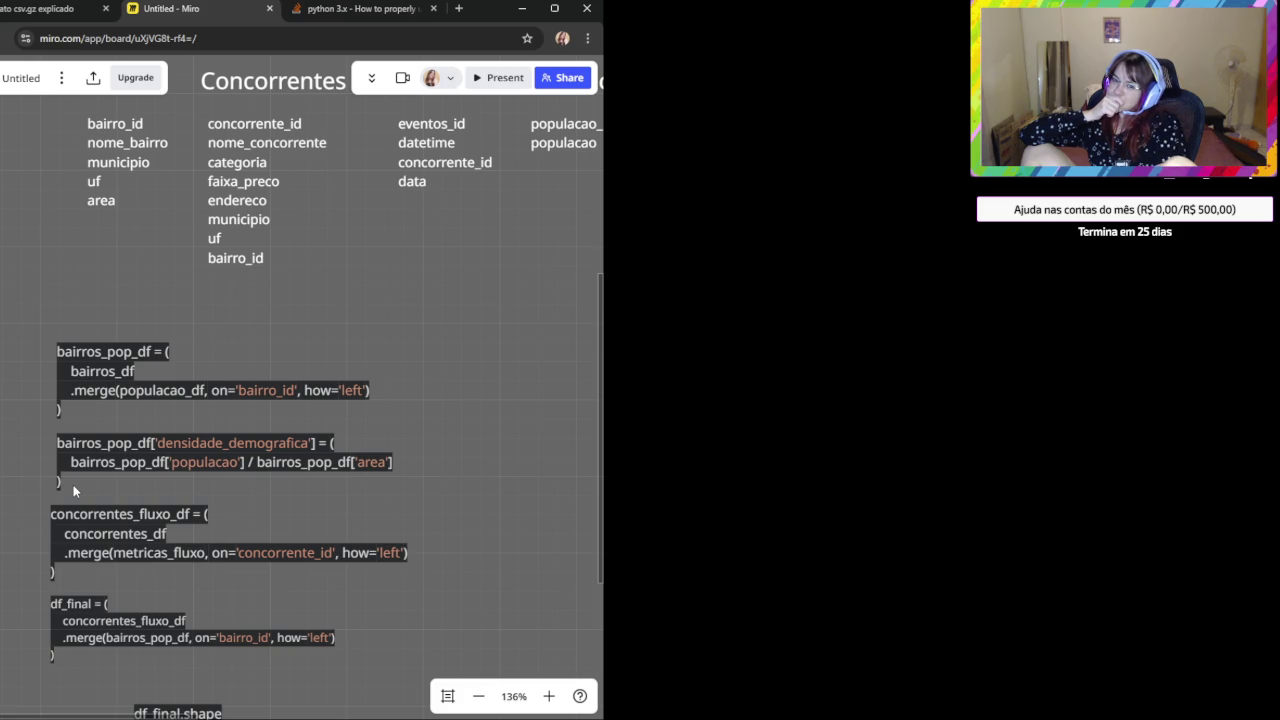
left_click_drag(73, 488, 52, 474)
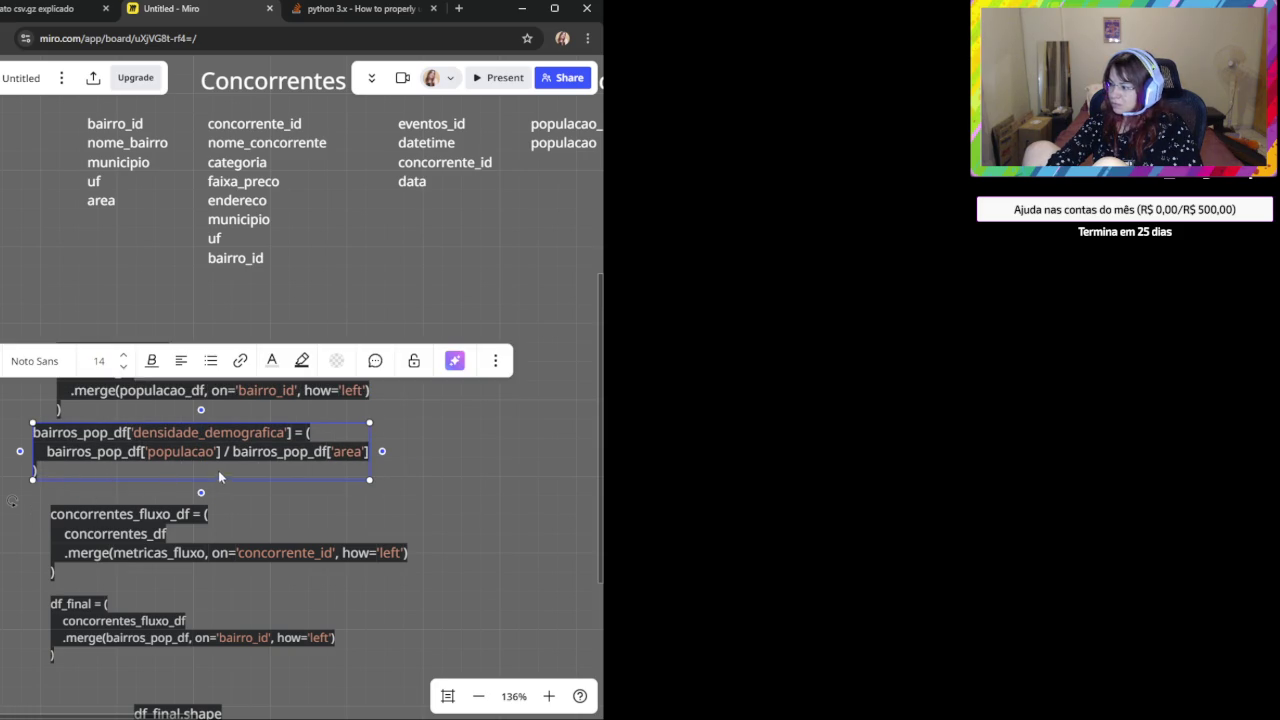
left_click_drag(258, 431, 282, 439)
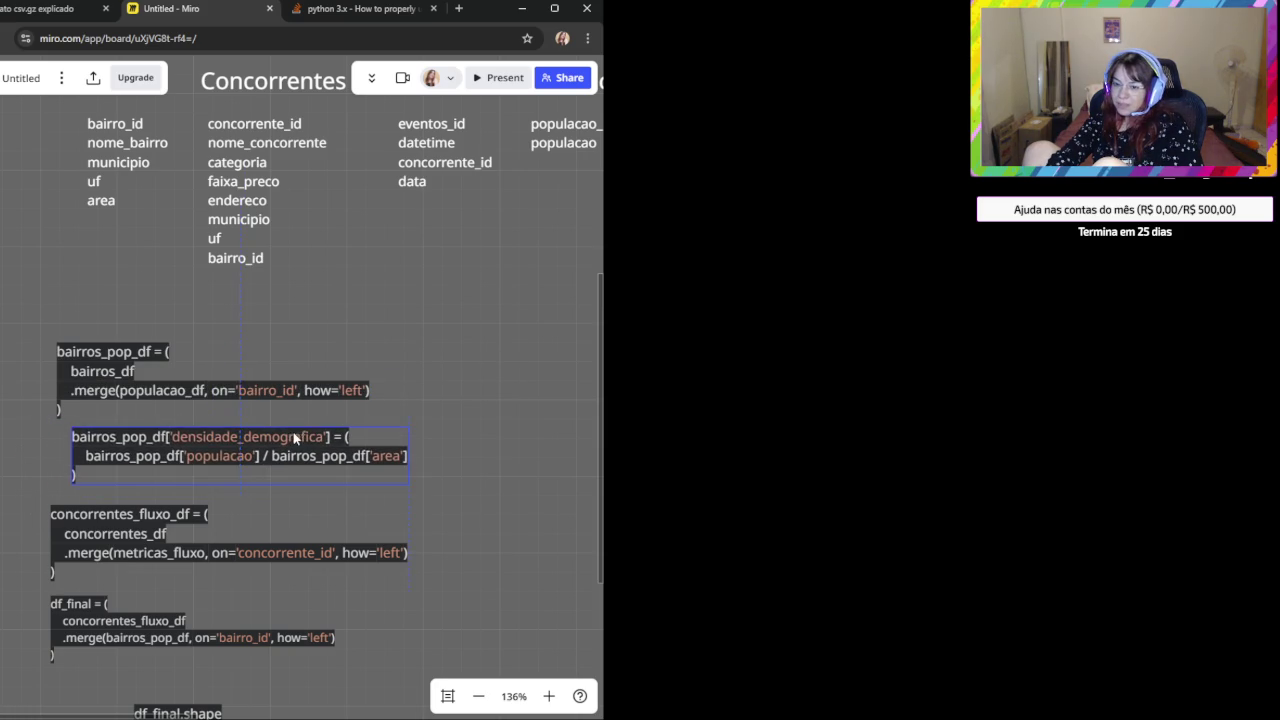
left_click(458, 452)
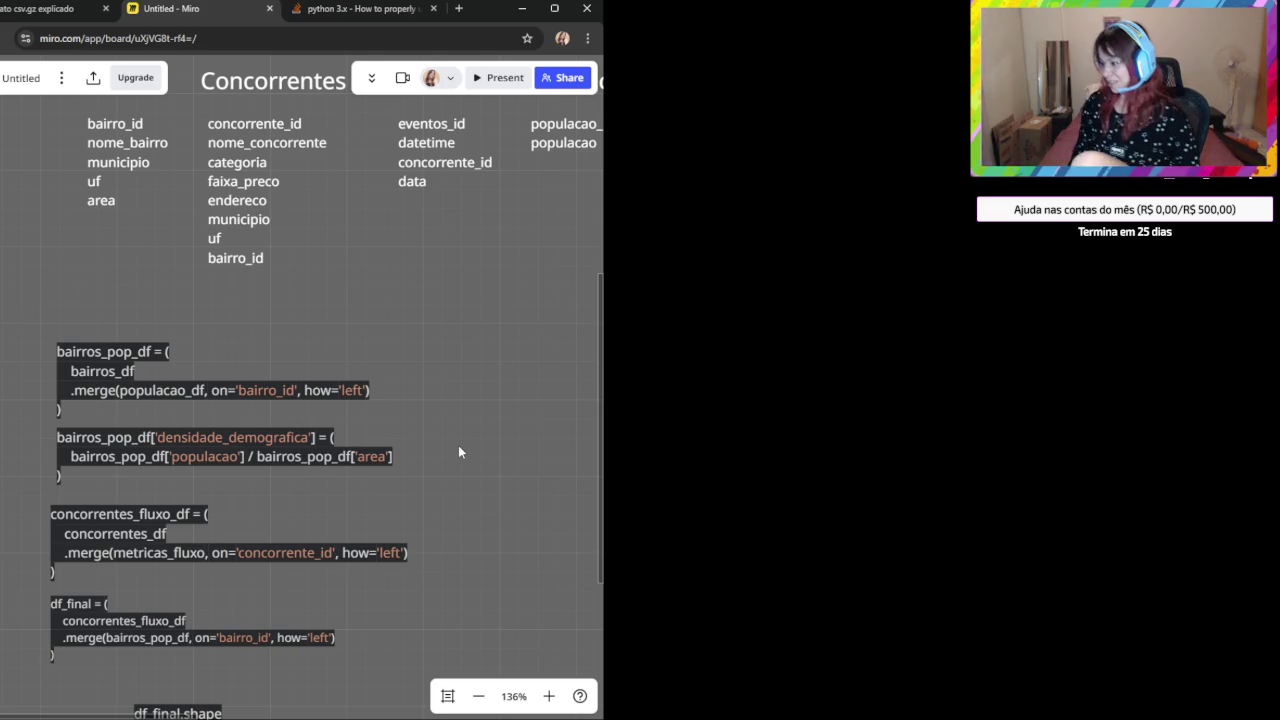
left_click_drag(440, 440, 304, 552)
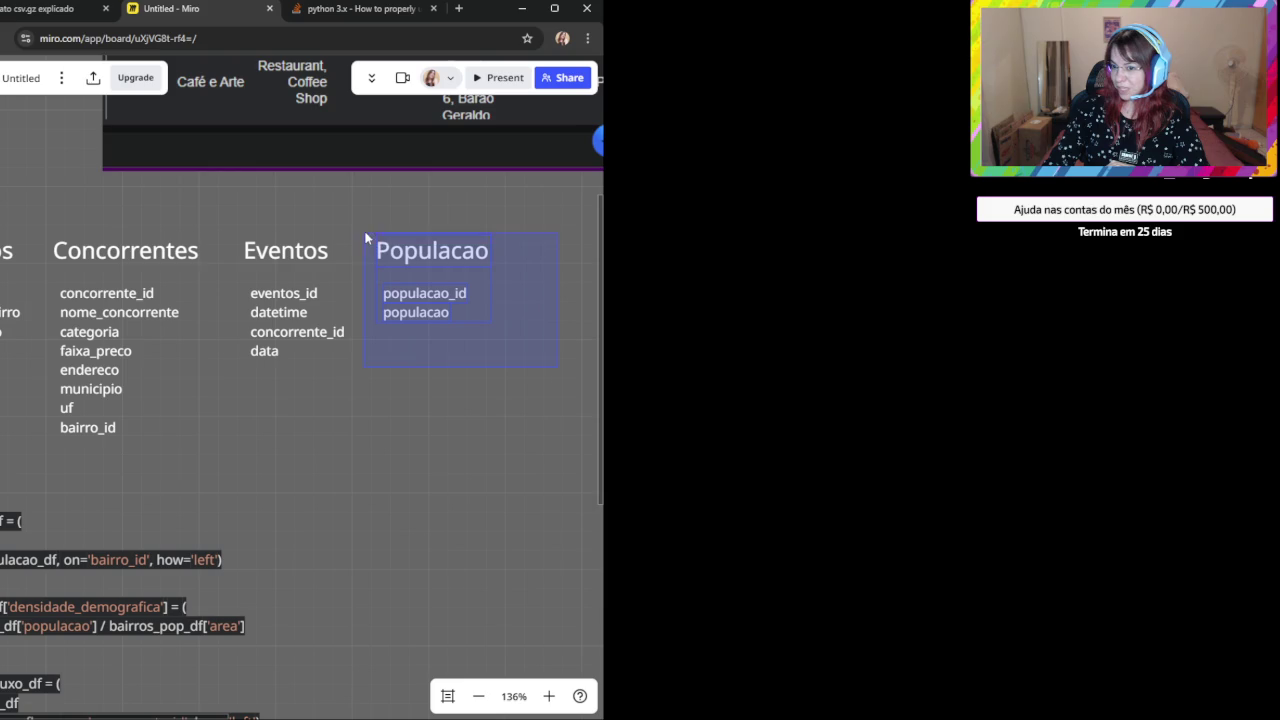
left_click_drag(547, 380, 362, 219)
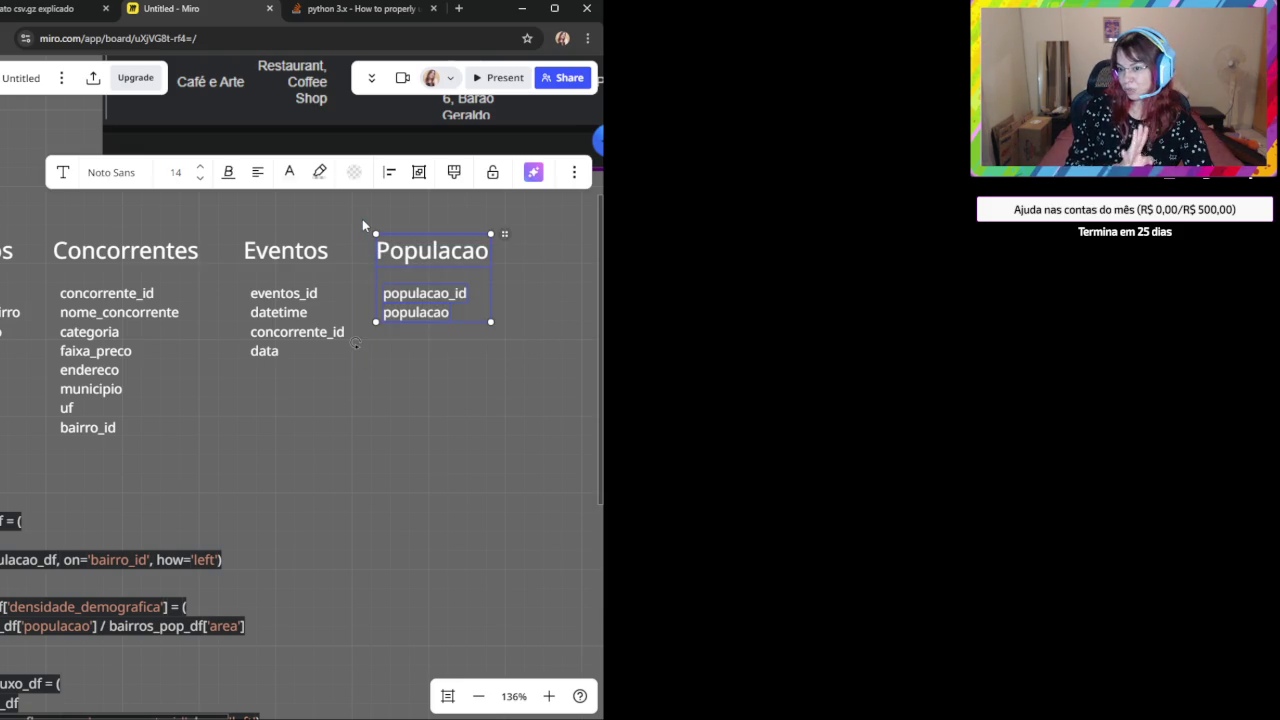
left_click(415, 369)
scroll(430, 390, "left", 3)
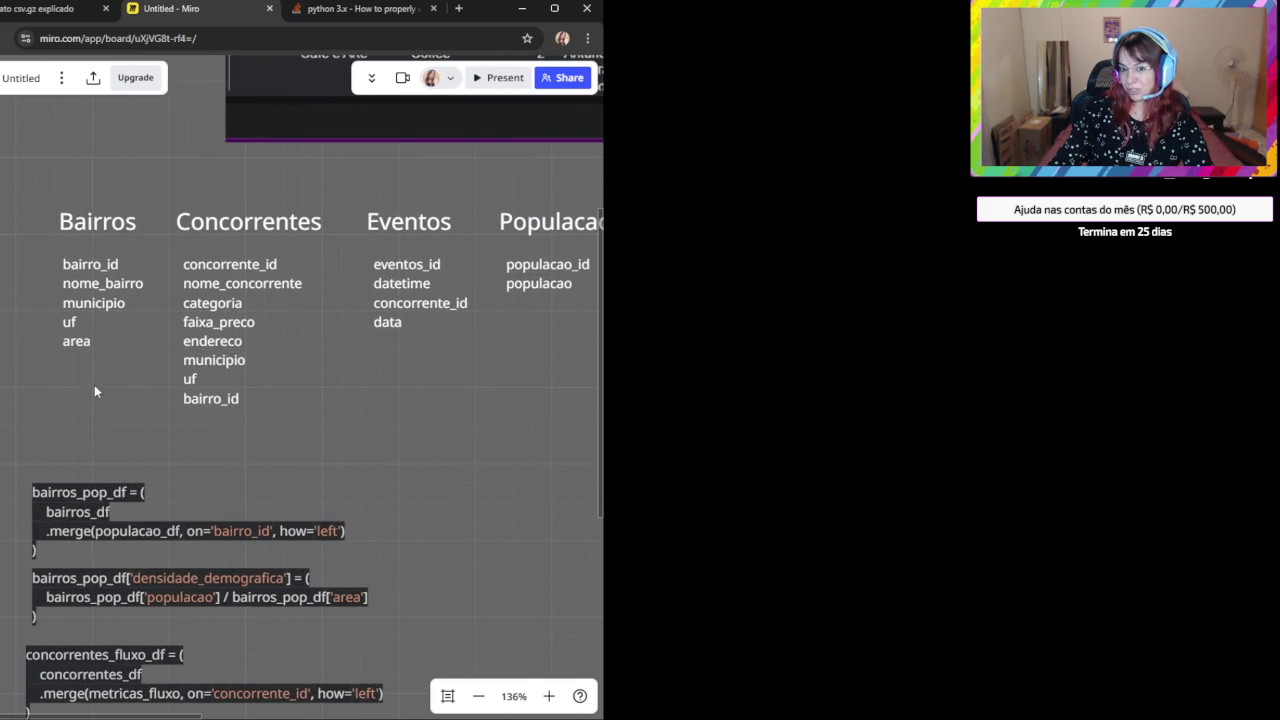
left_click(80, 345)
left_click(374, 473)
scroll(374, 473, "right", 2)
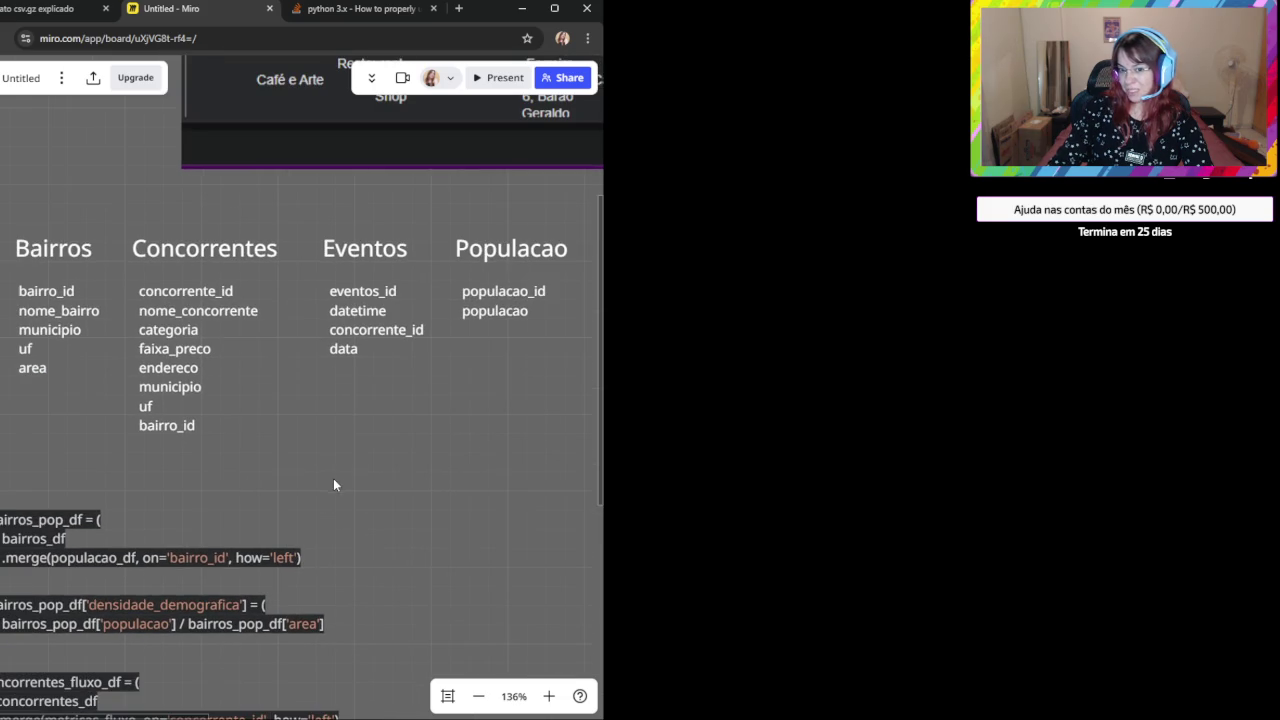
left_click(494, 312)
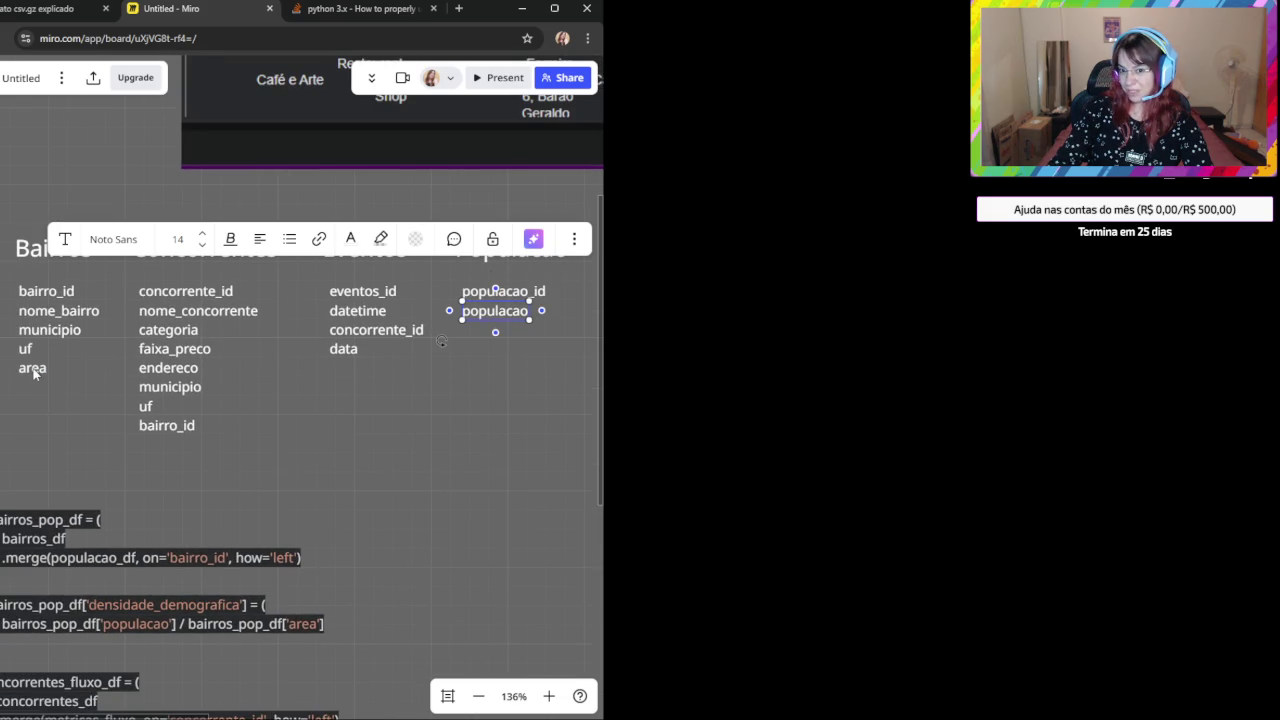
left_click(33, 372)
left_click(495, 316)
left_click(49, 366)
left_click(487, 316)
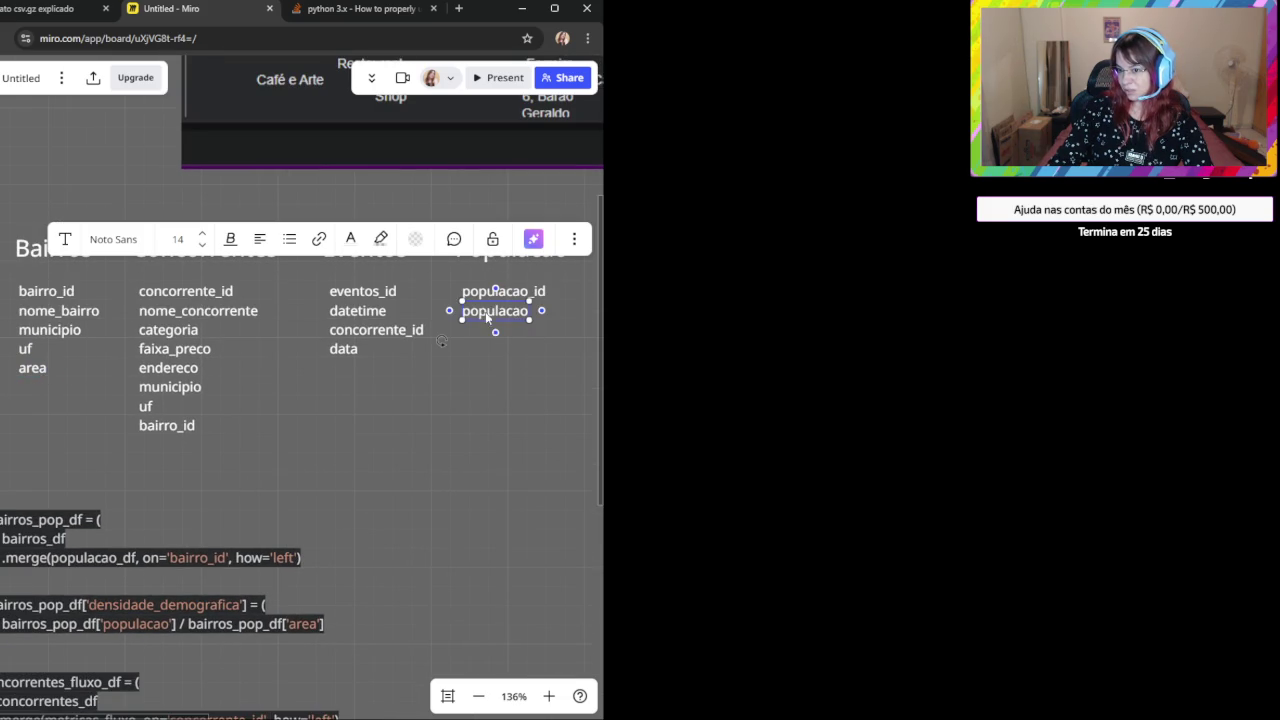
left_click(40, 367)
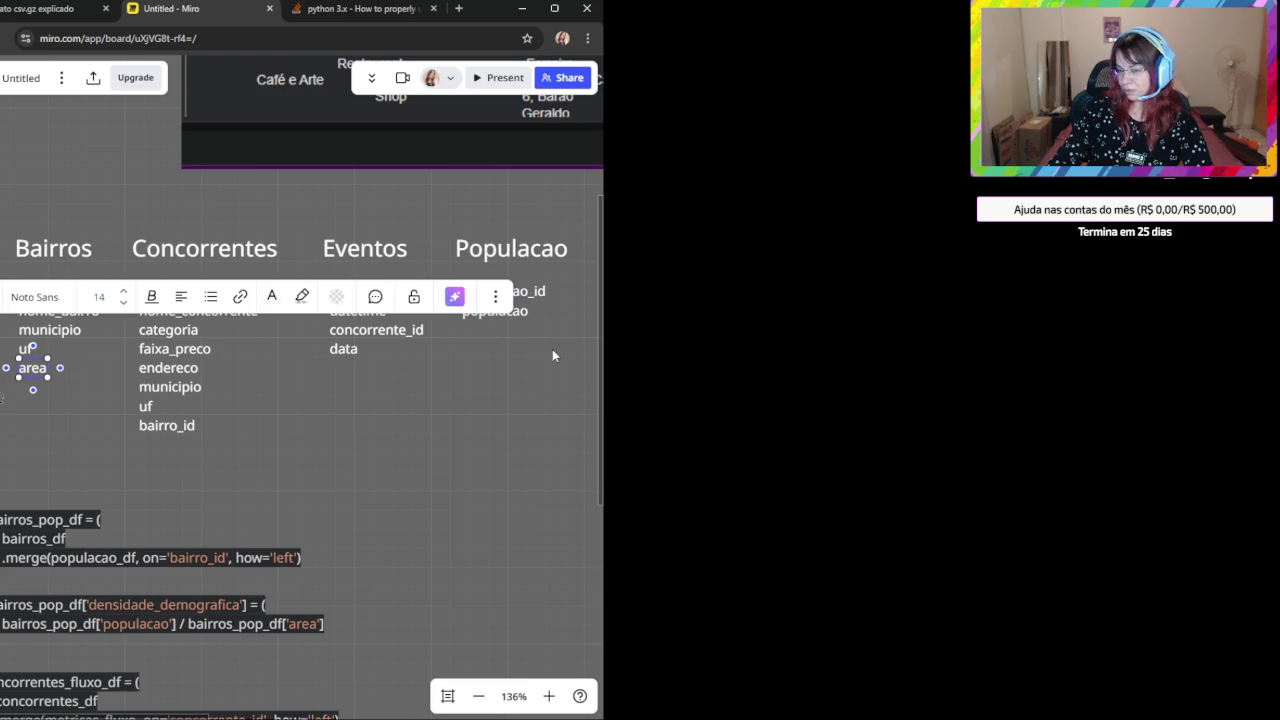
left_click(486, 330)
left_click(40, 370)
left_click(439, 474)
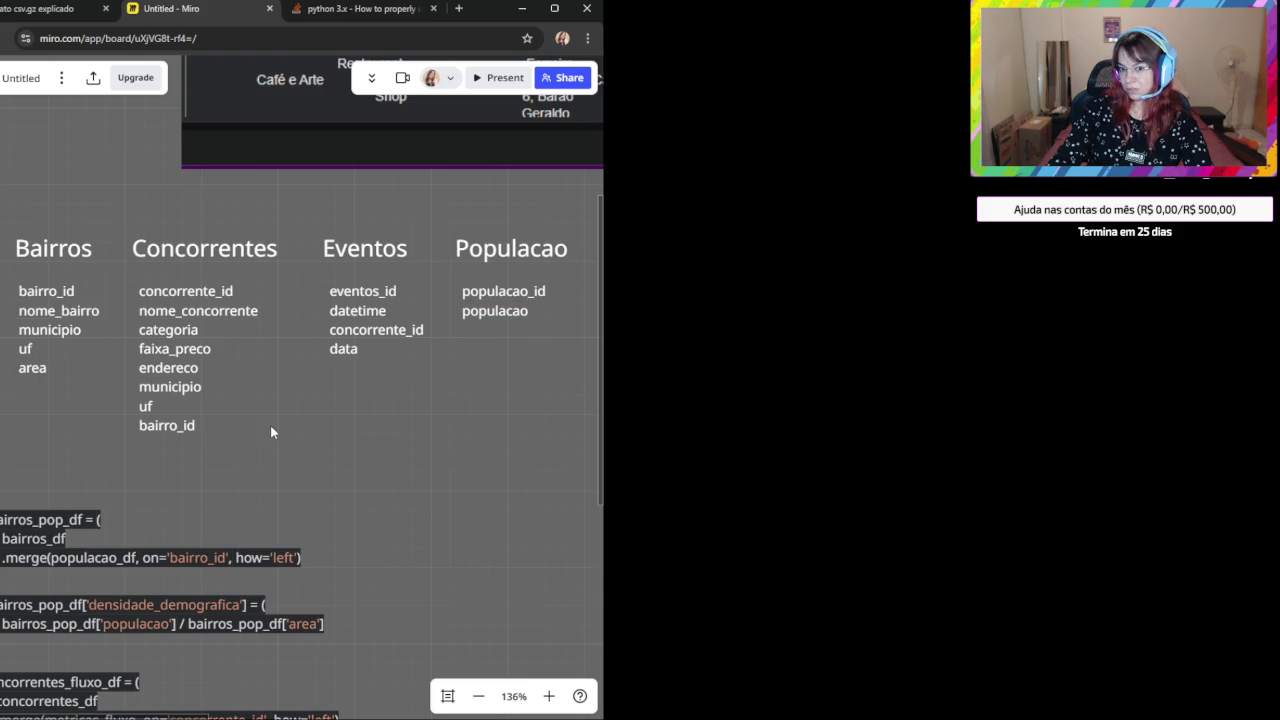
left_click(40, 291)
left_click(519, 290)
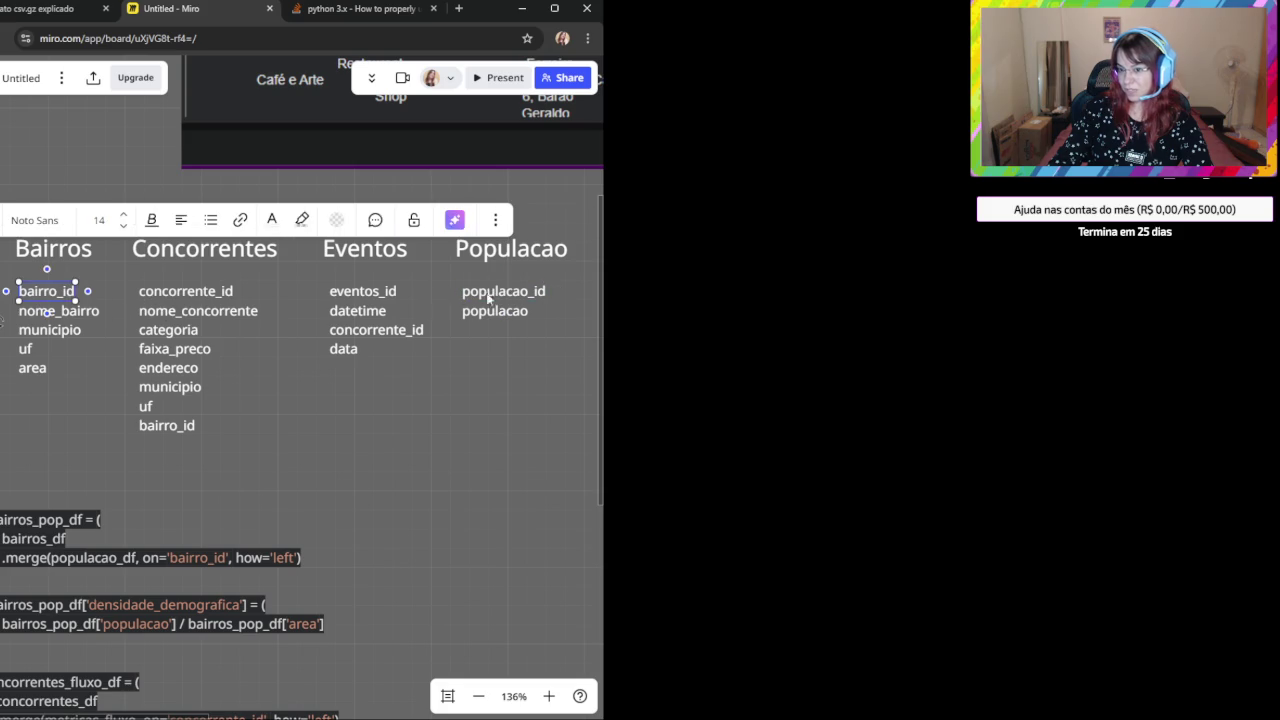
left_click(55, 291)
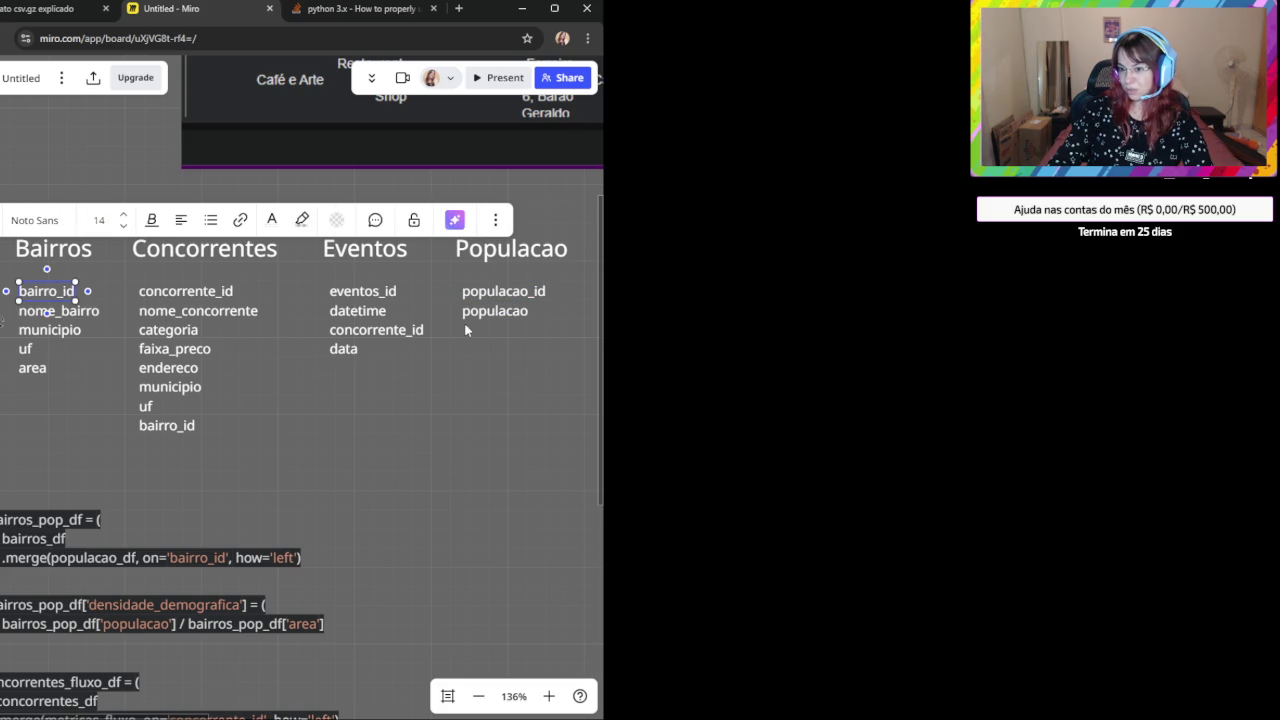
left_click(510, 311)
left_click(45, 368)
left_click(472, 379)
left_click(499, 314)
left_click(533, 292)
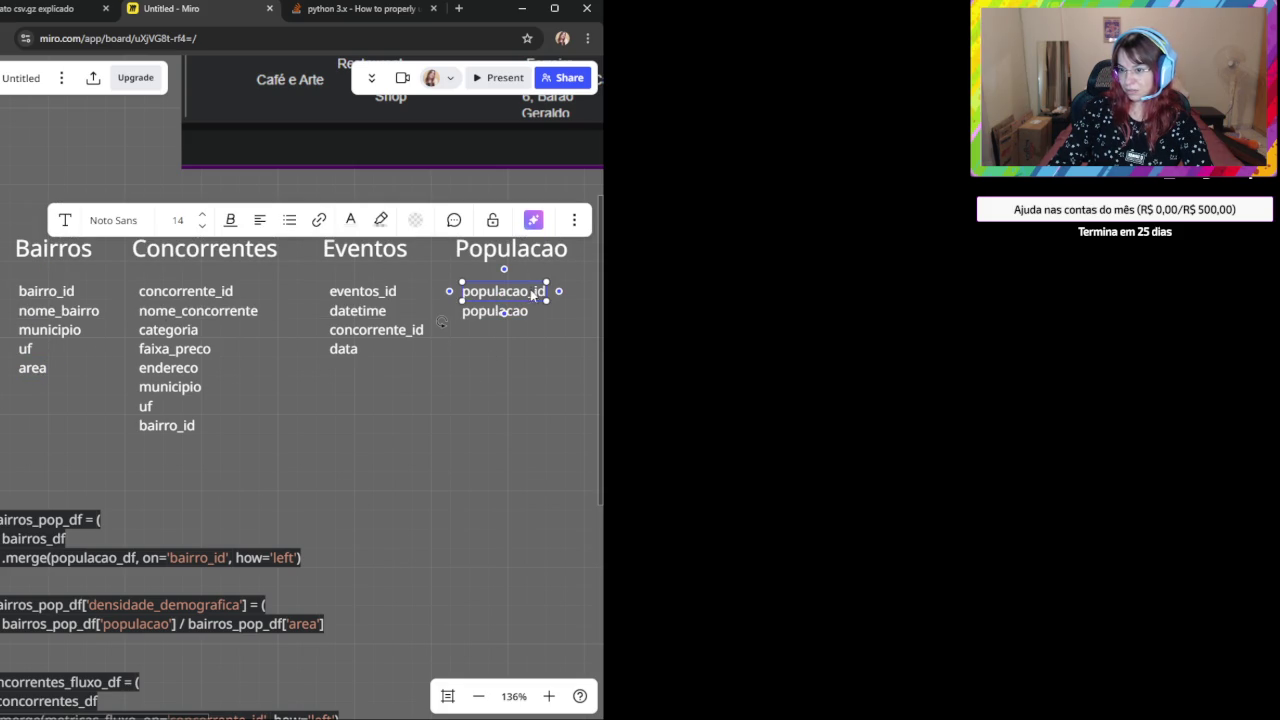
left_click(50, 290)
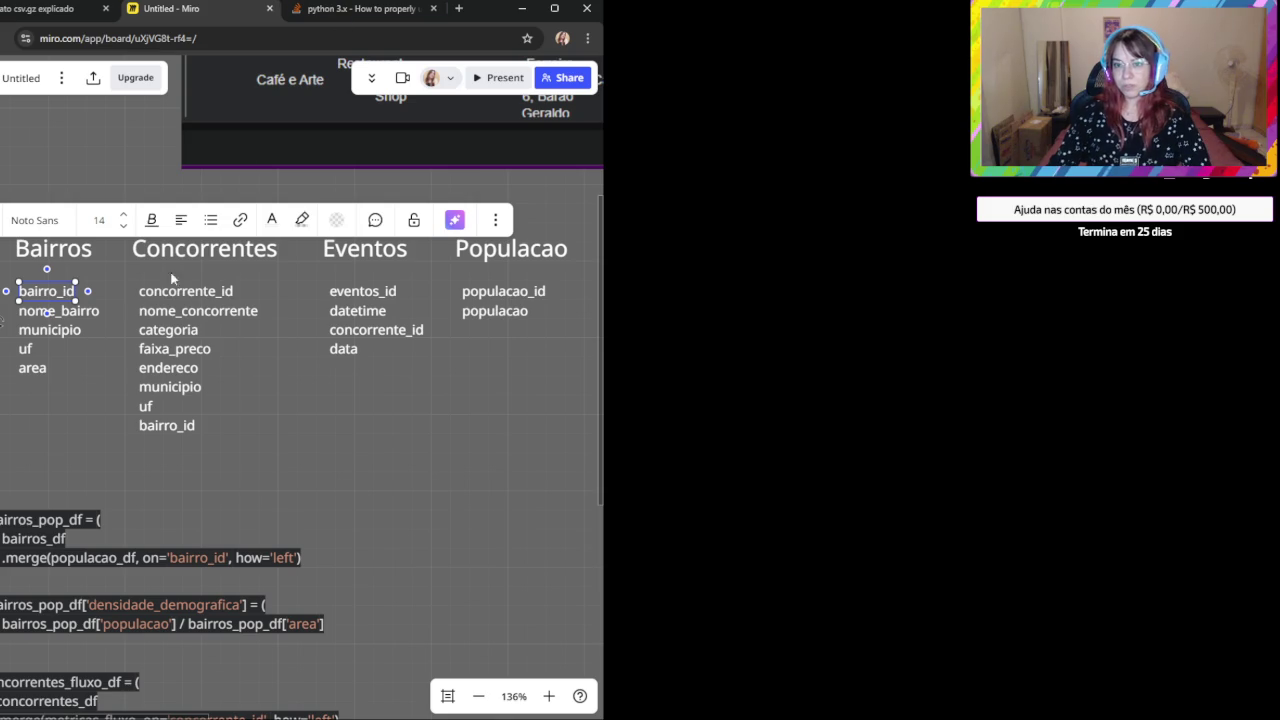
left_click(69, 420)
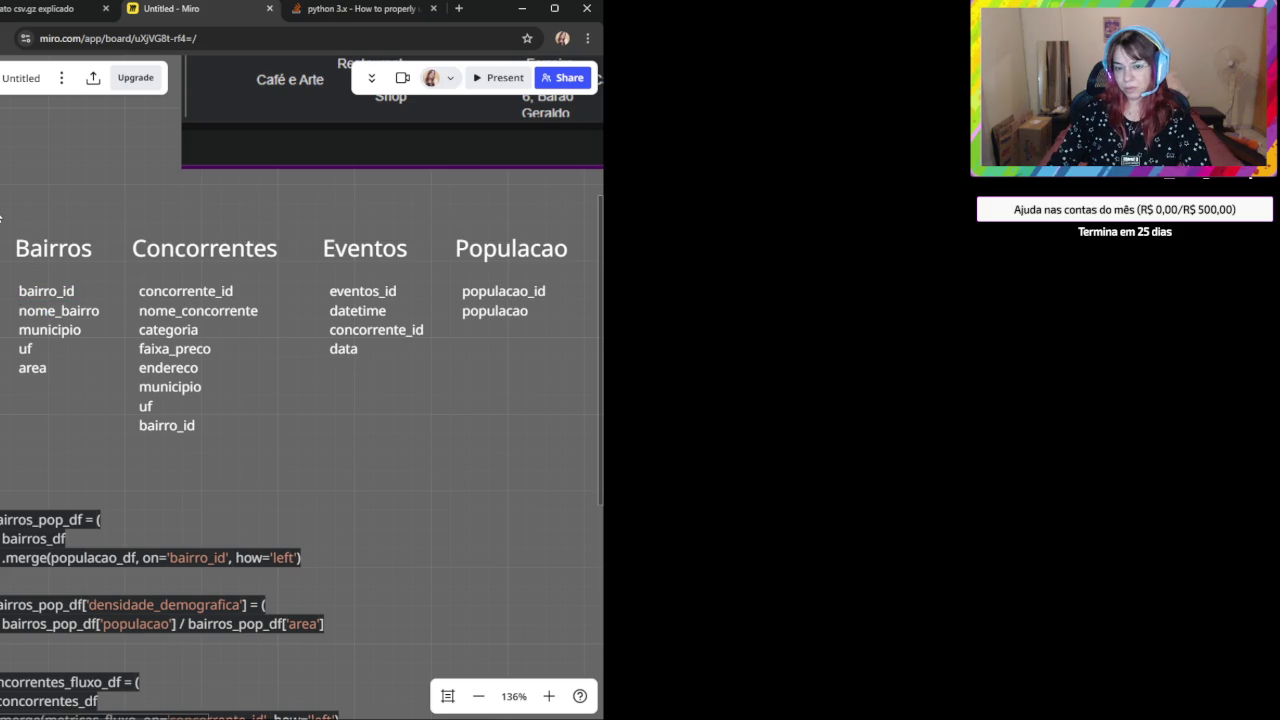
left_click_drag(0, 215, 96, 396)
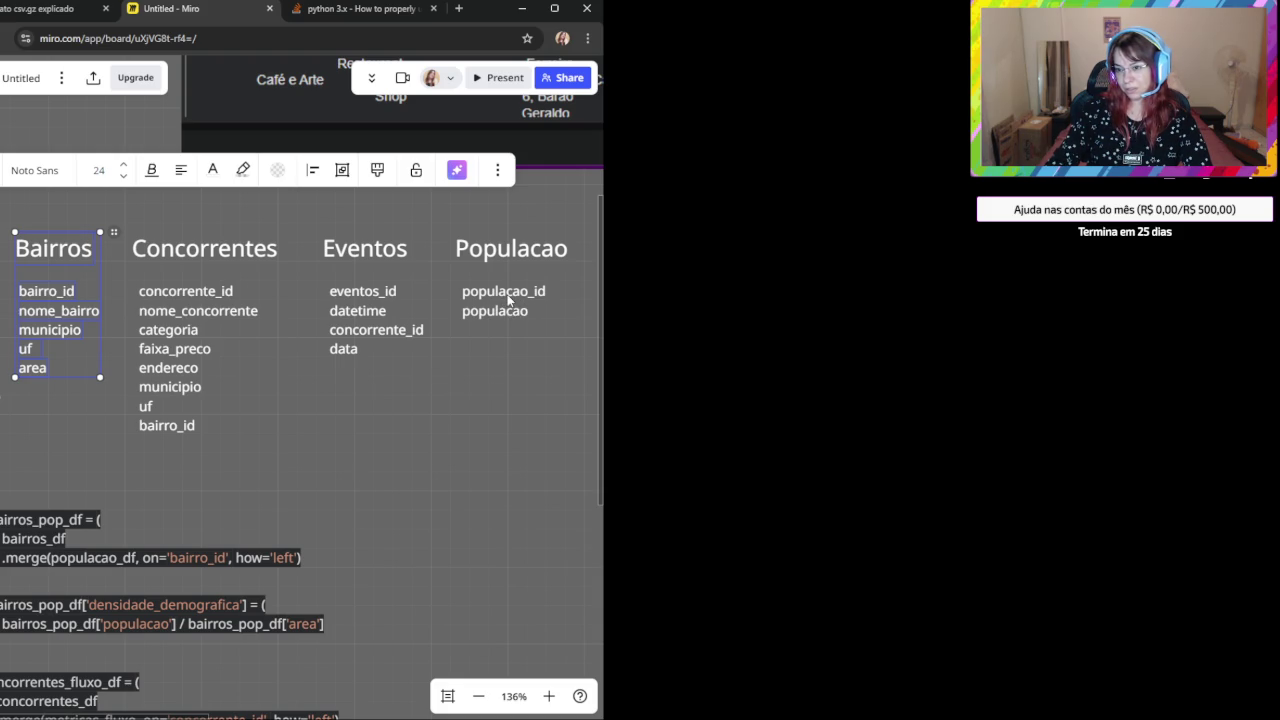
left_click(506, 294)
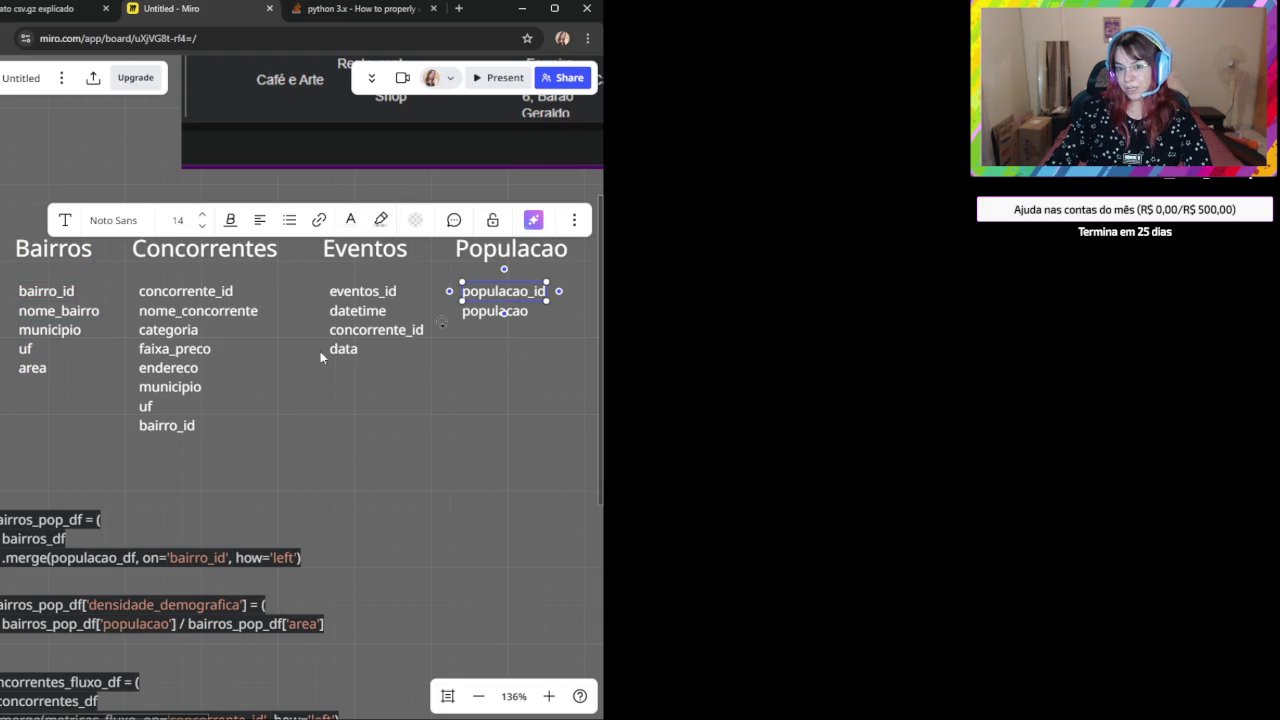
key("ctrl+c")
key("ctrl+v")
left_click_drag(52, 393, 63, 392)
left_click(73, 442)
left_click(82, 384)
left_click(352, 483)
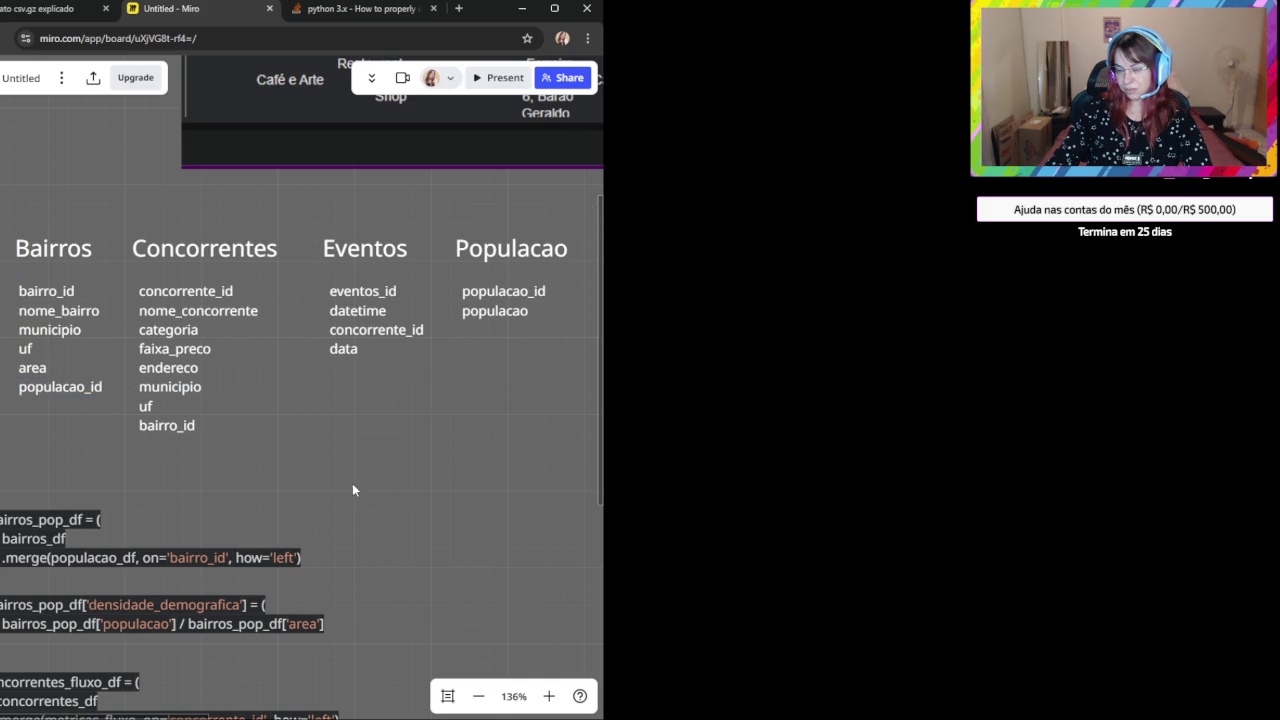
left_click(62, 392)
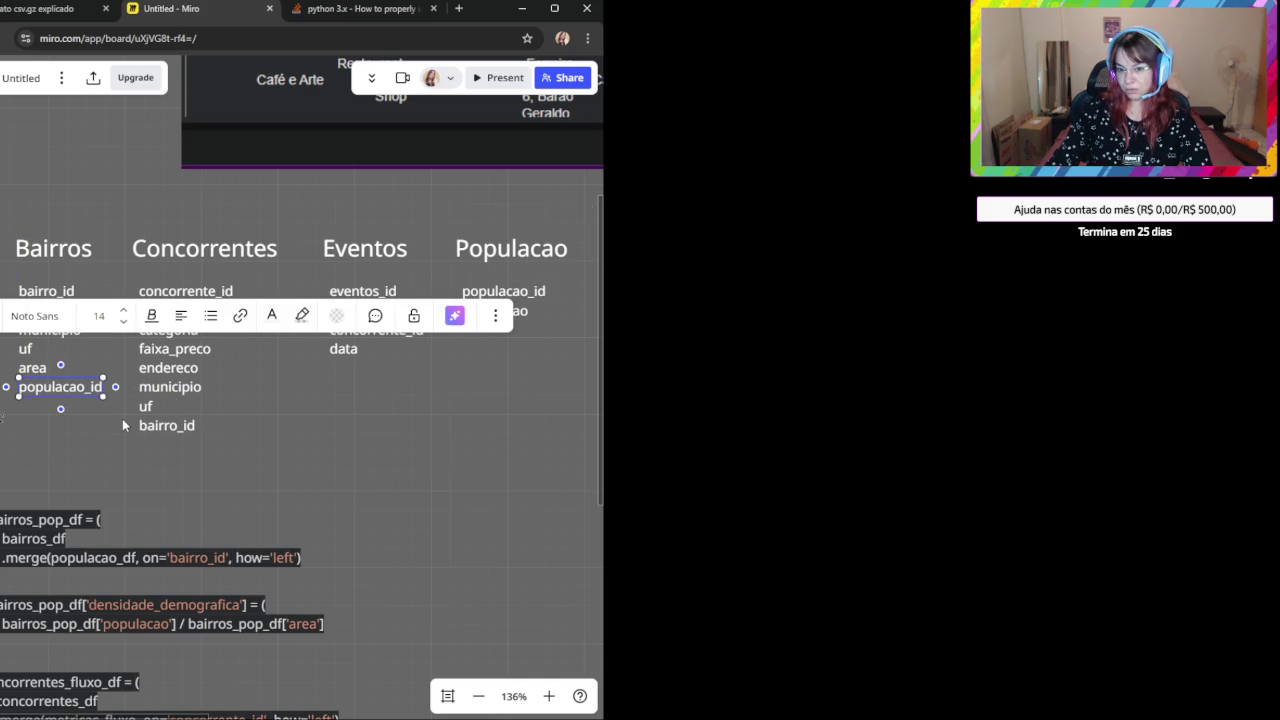
key("Delete")
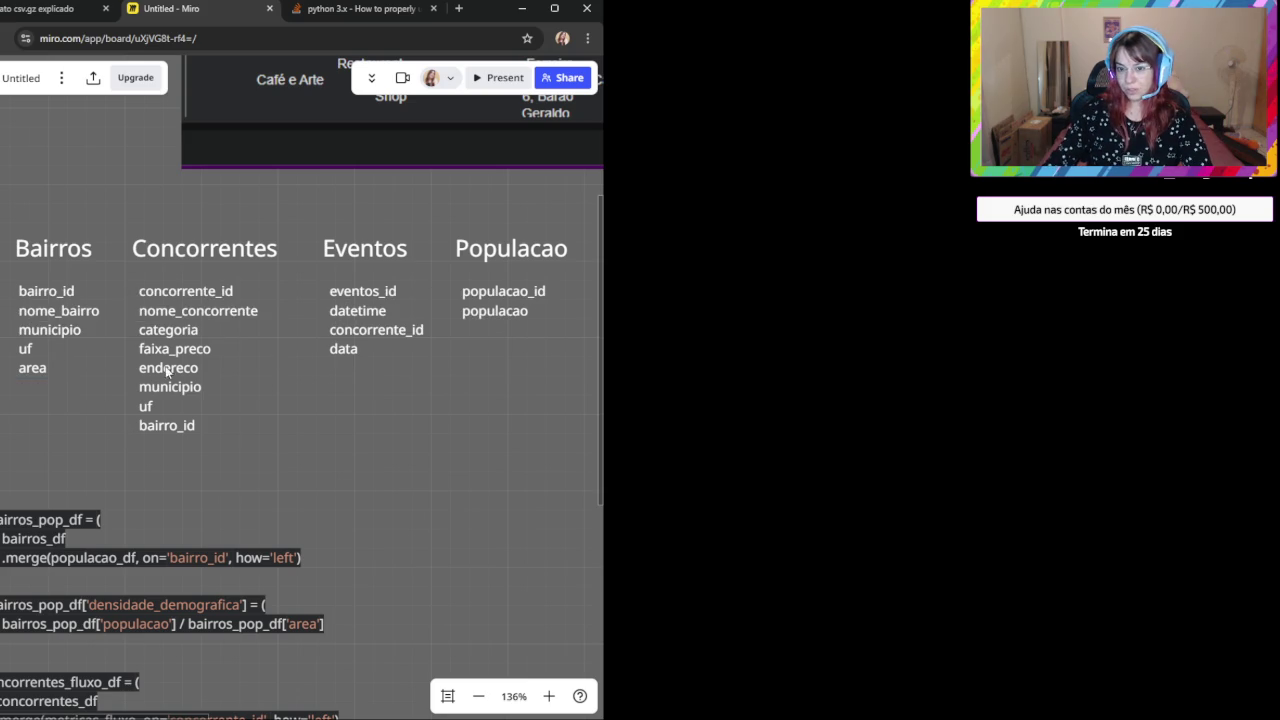
left_click(167, 372)
left_click(53, 291)
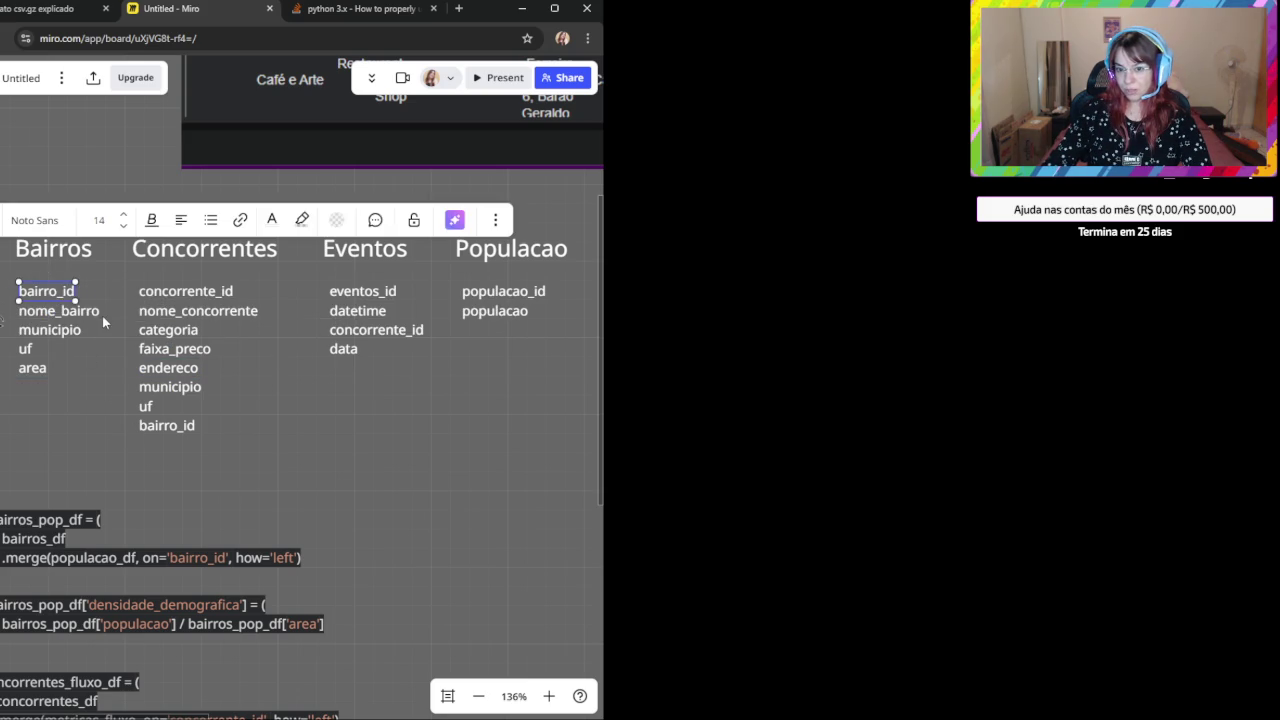
key("ctrl+v")
left_click_drag(500, 337, 445, 336)
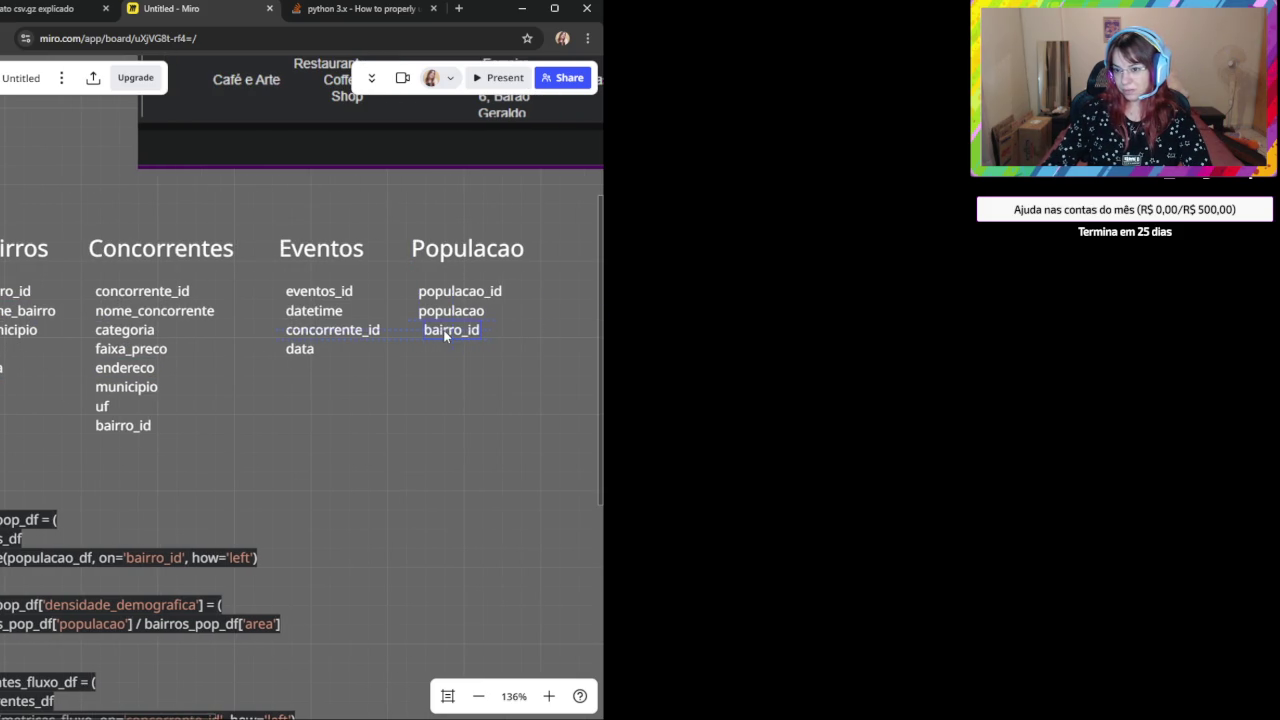
scroll(383, 506, "left", 2)
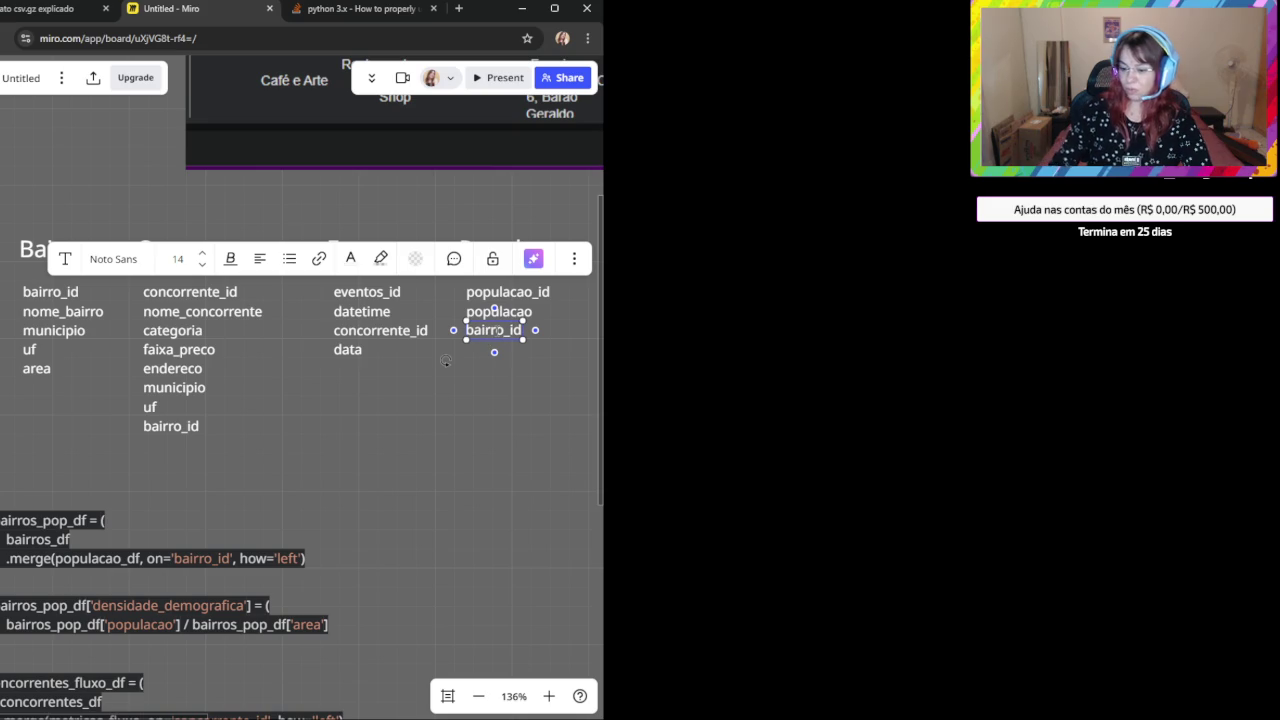
left_click(527, 408)
left_click(484, 335)
key("Delete")
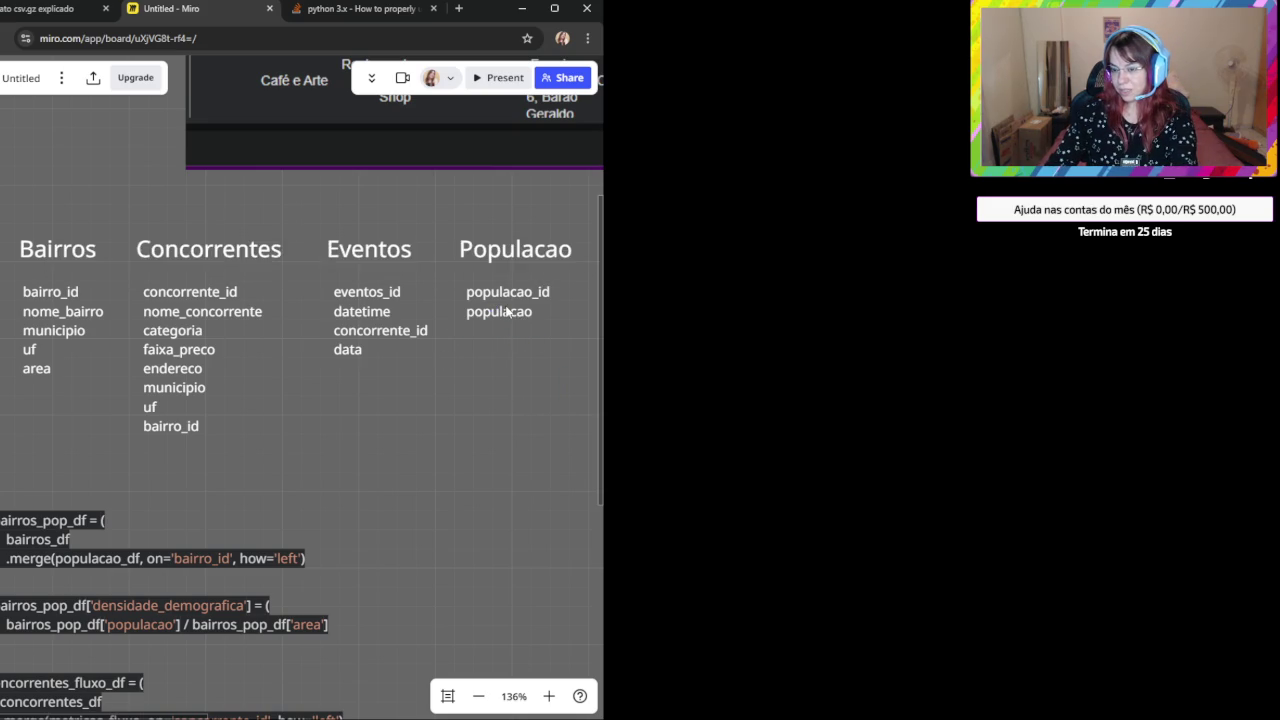
left_click(505, 315)
left_click_drag(507, 316, 504, 318)
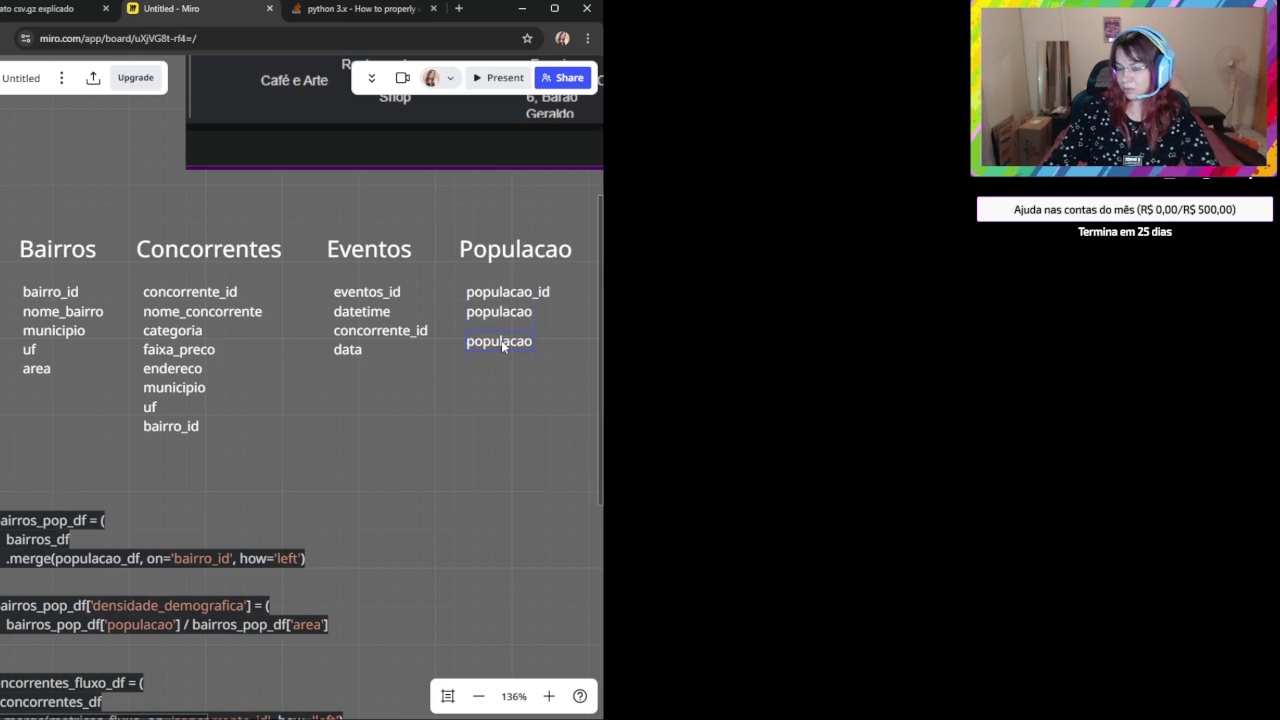
mouse_move(501, 344)
left_mouse_down()
mouse_move(294, 376)
mouse_move(54, 386)
left_mouse_up()
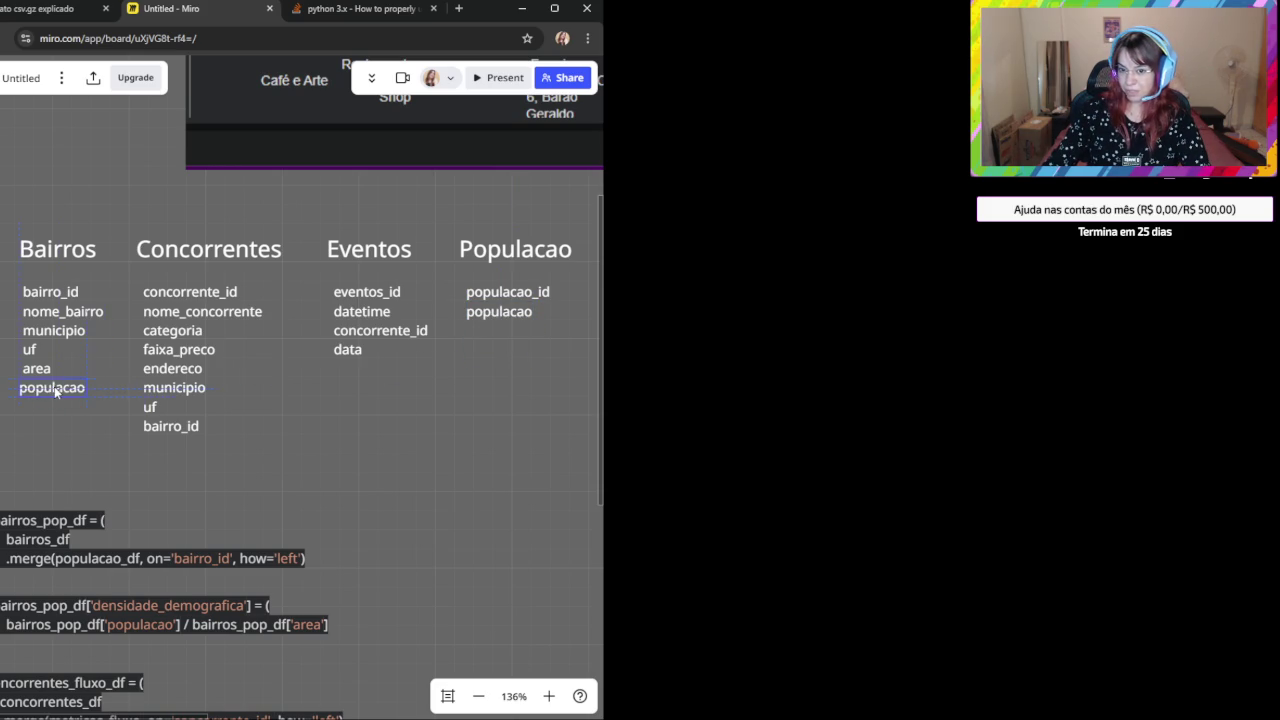
left_click(55, 427)
left_click_drag(87, 390, 443, 410)
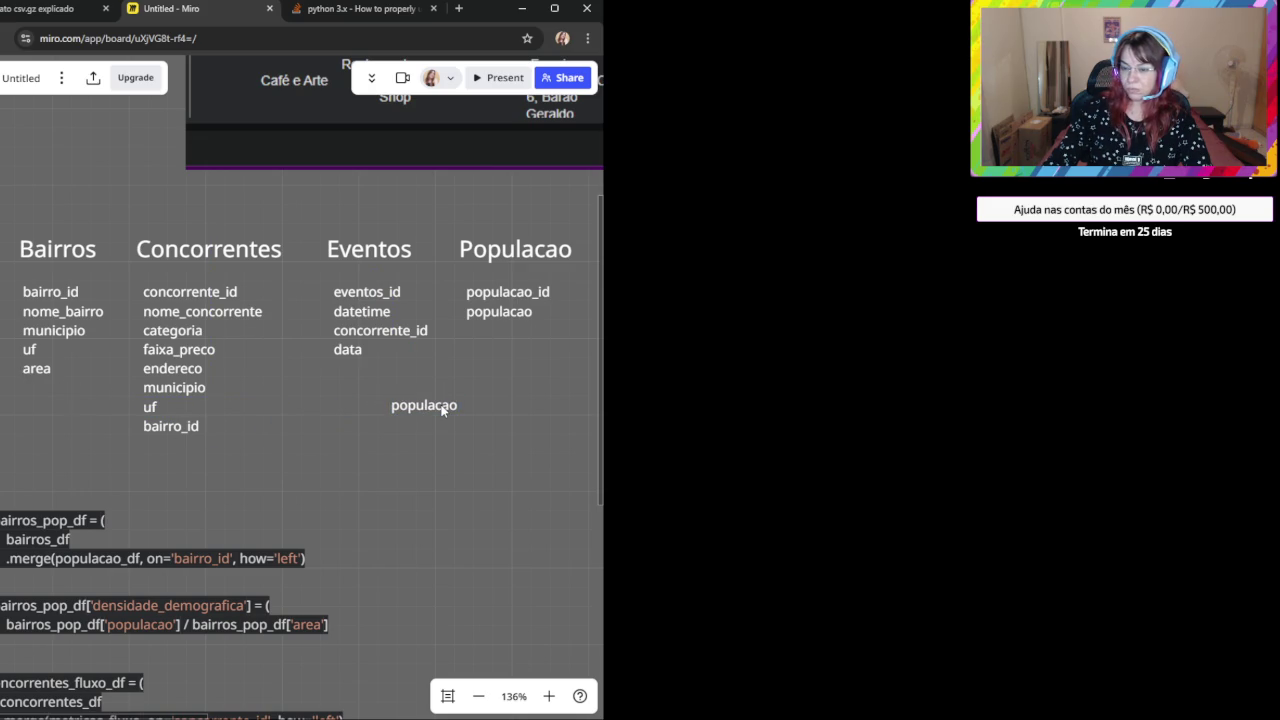
key("Delete")
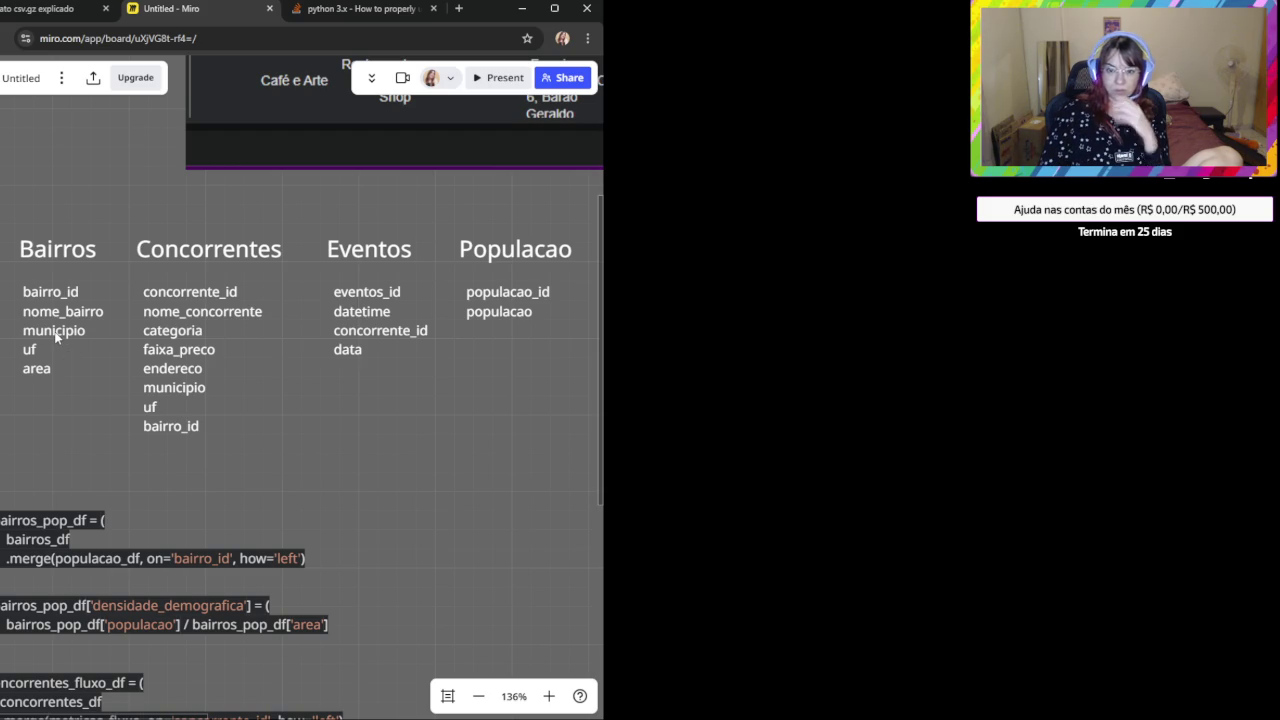
left_click(56, 336)
left_click(165, 389)
left_click(80, 360)
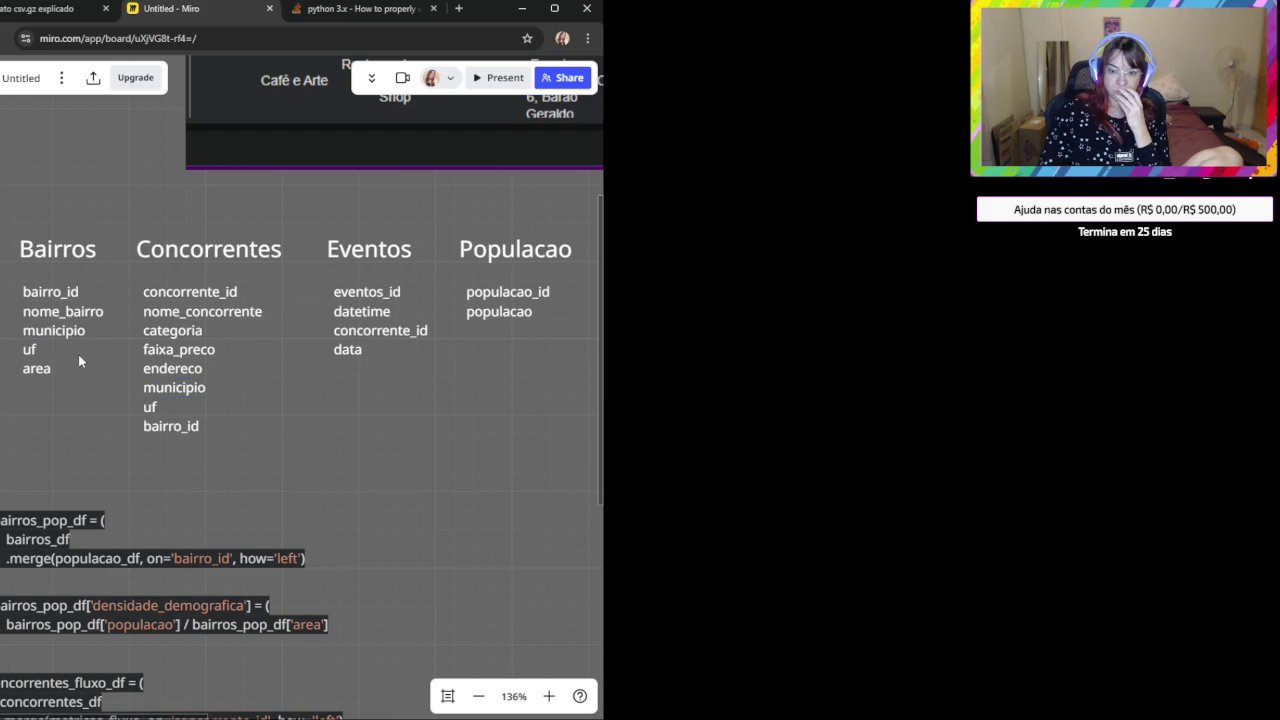
left_click(67, 336)
left_click(172, 389)
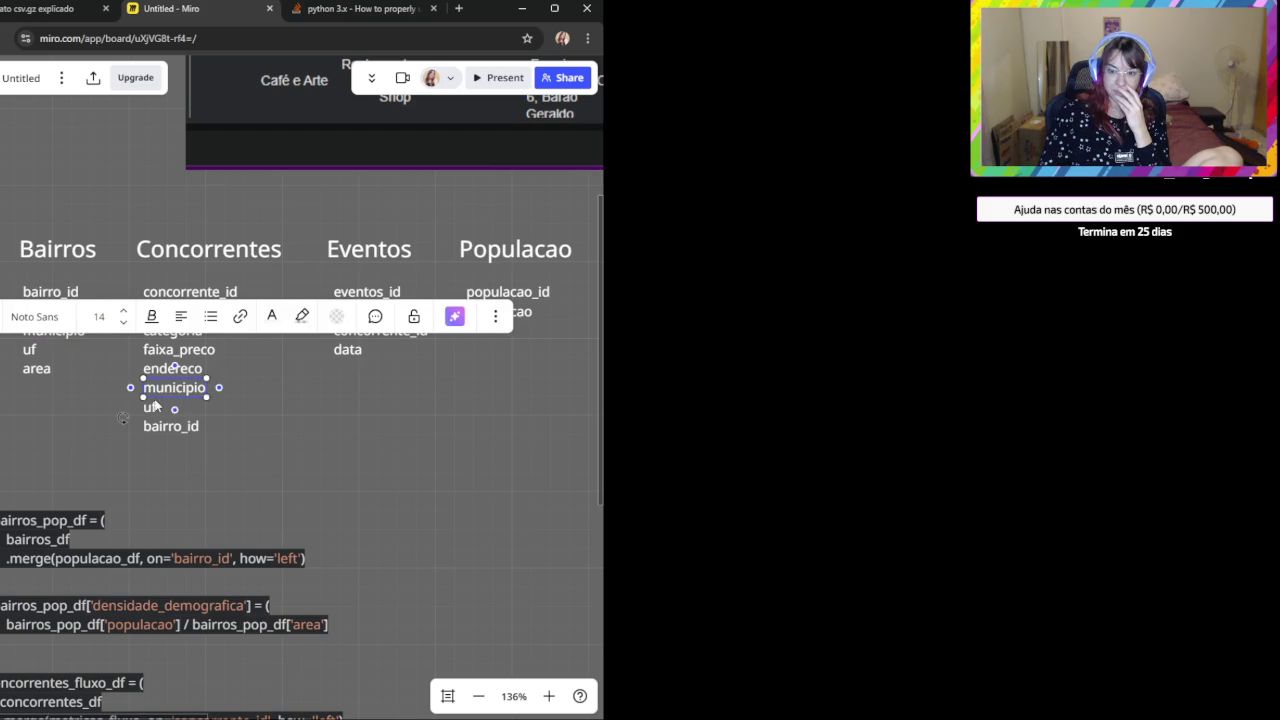
left_click(48, 392)
left_click(51, 330)
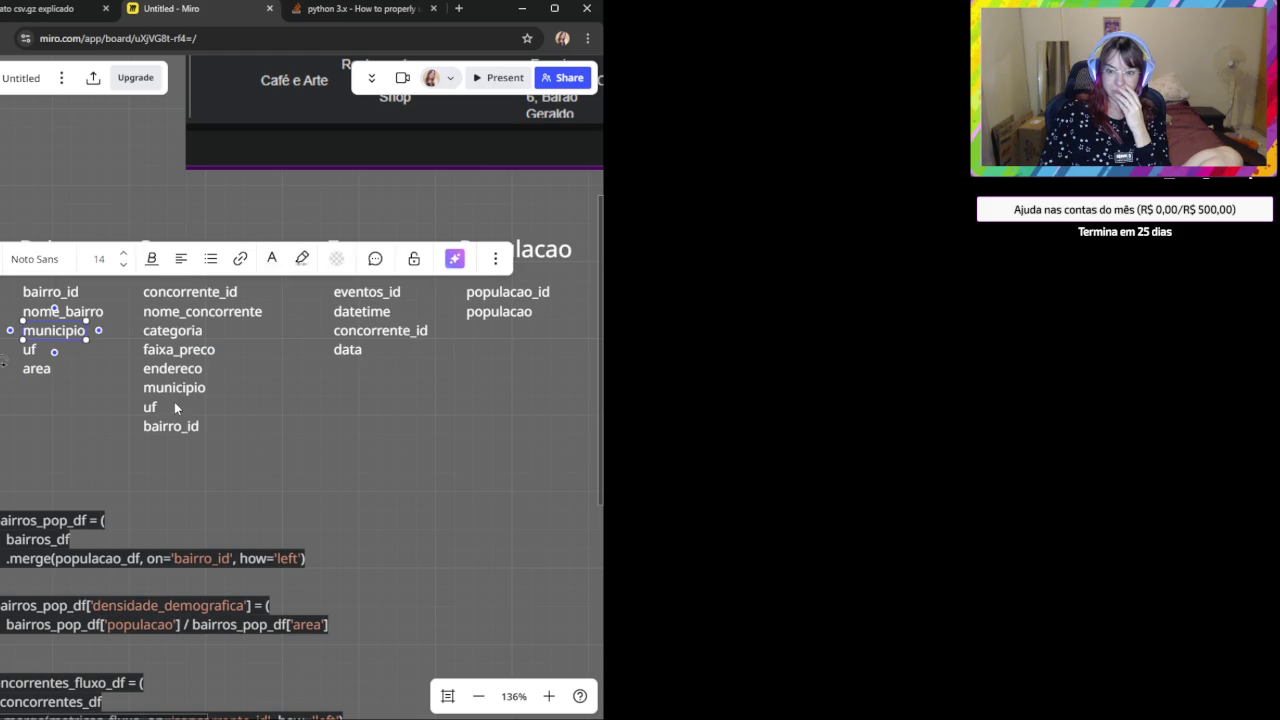
left_click(172, 390)
left_click(50, 369)
left_click(180, 427)
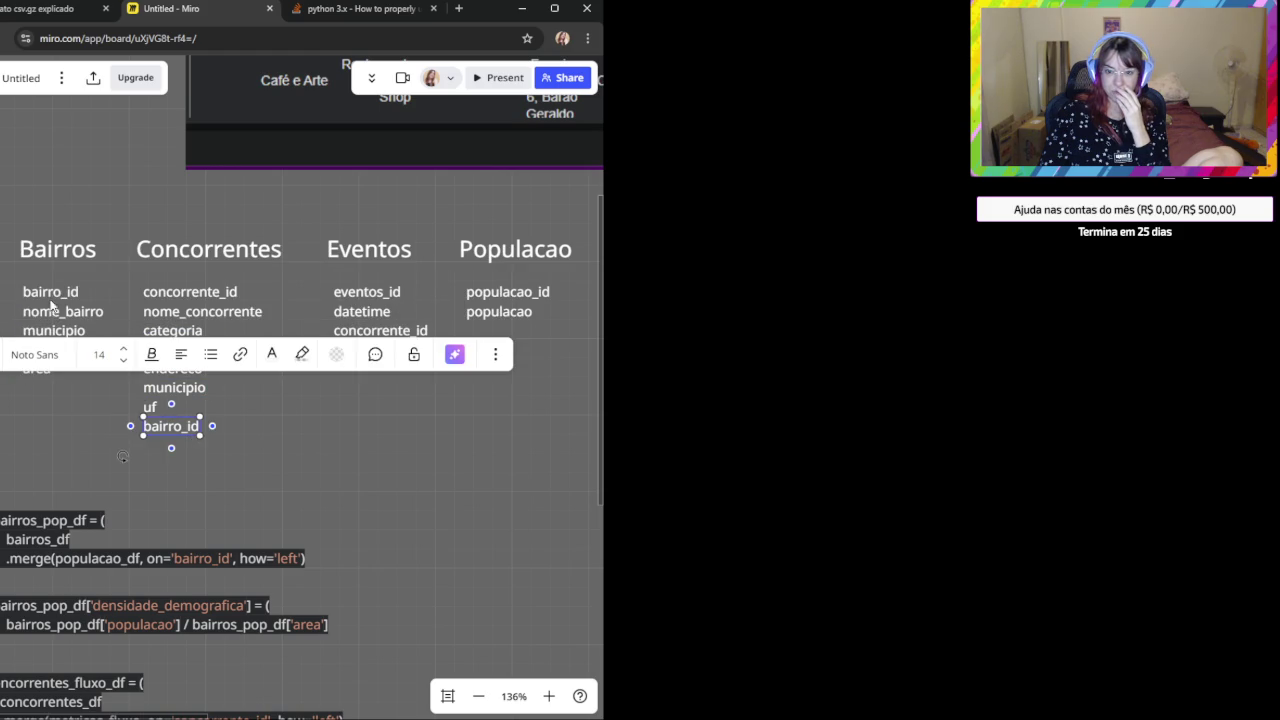
left_click(50, 293)
left_click(50, 292)
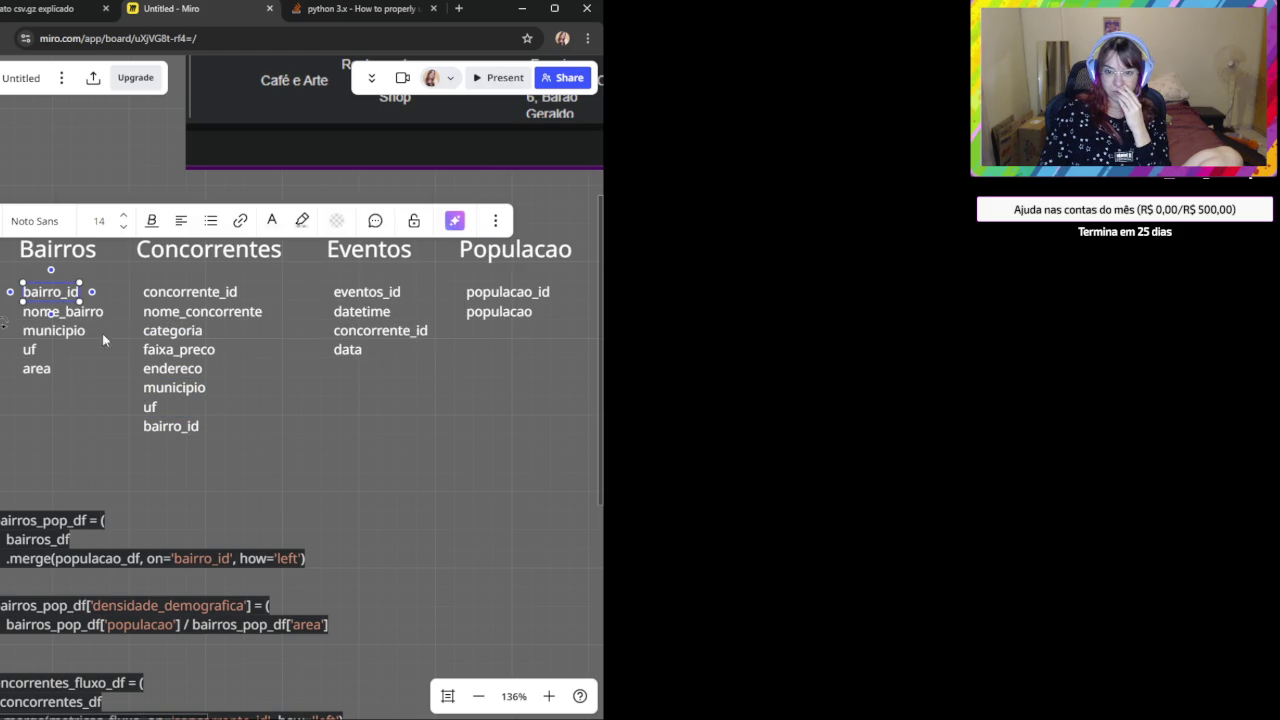
left_click(172, 428)
left_click(50, 292)
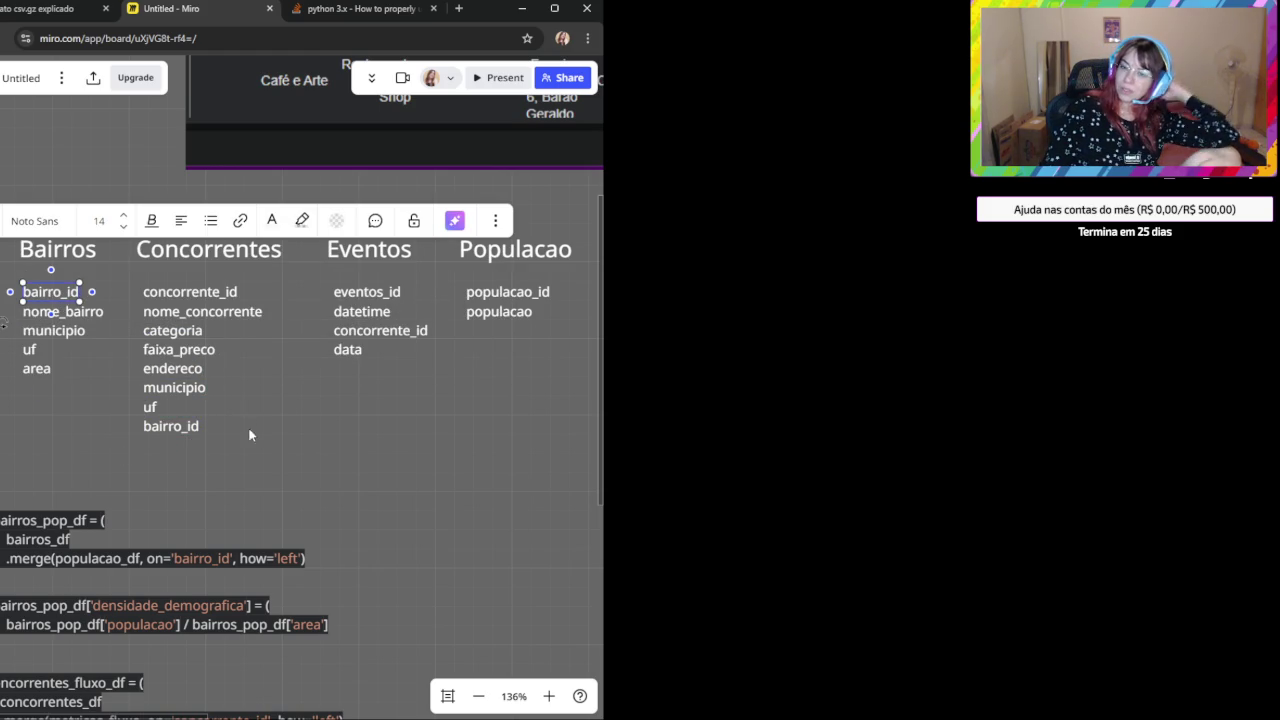
left_click(192, 432)
left_click(299, 457)
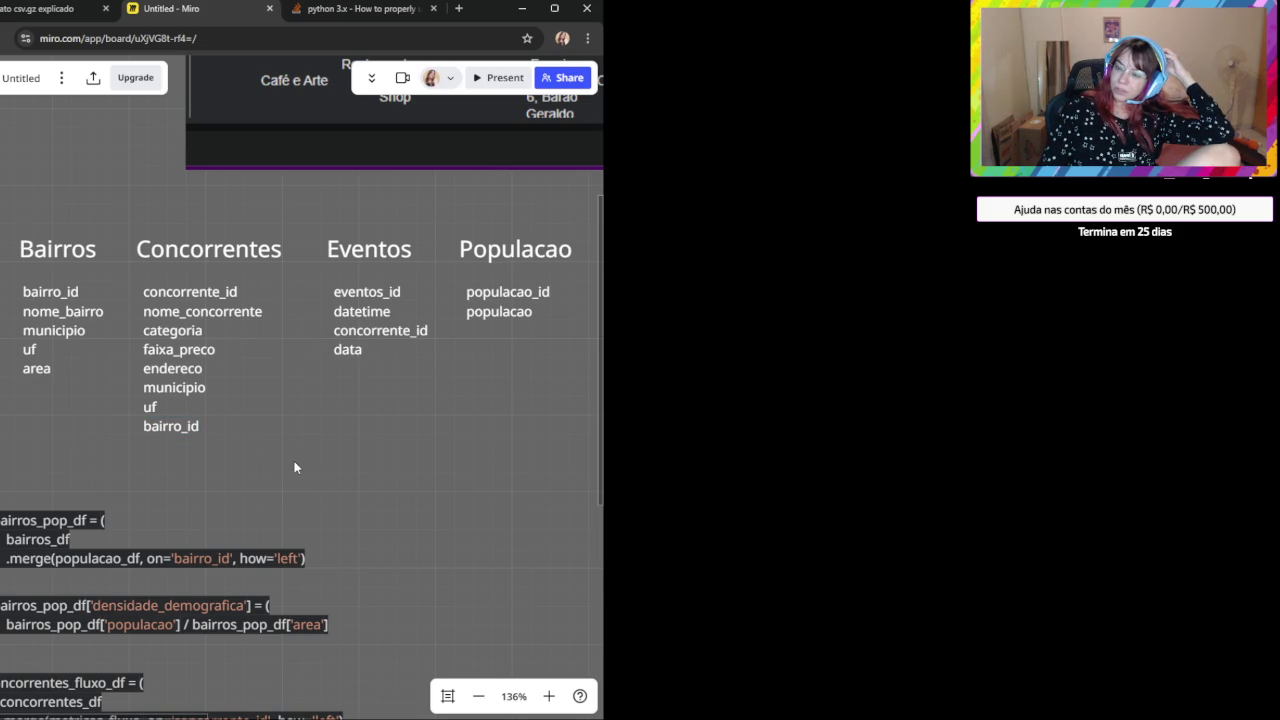
left_click(513, 316)
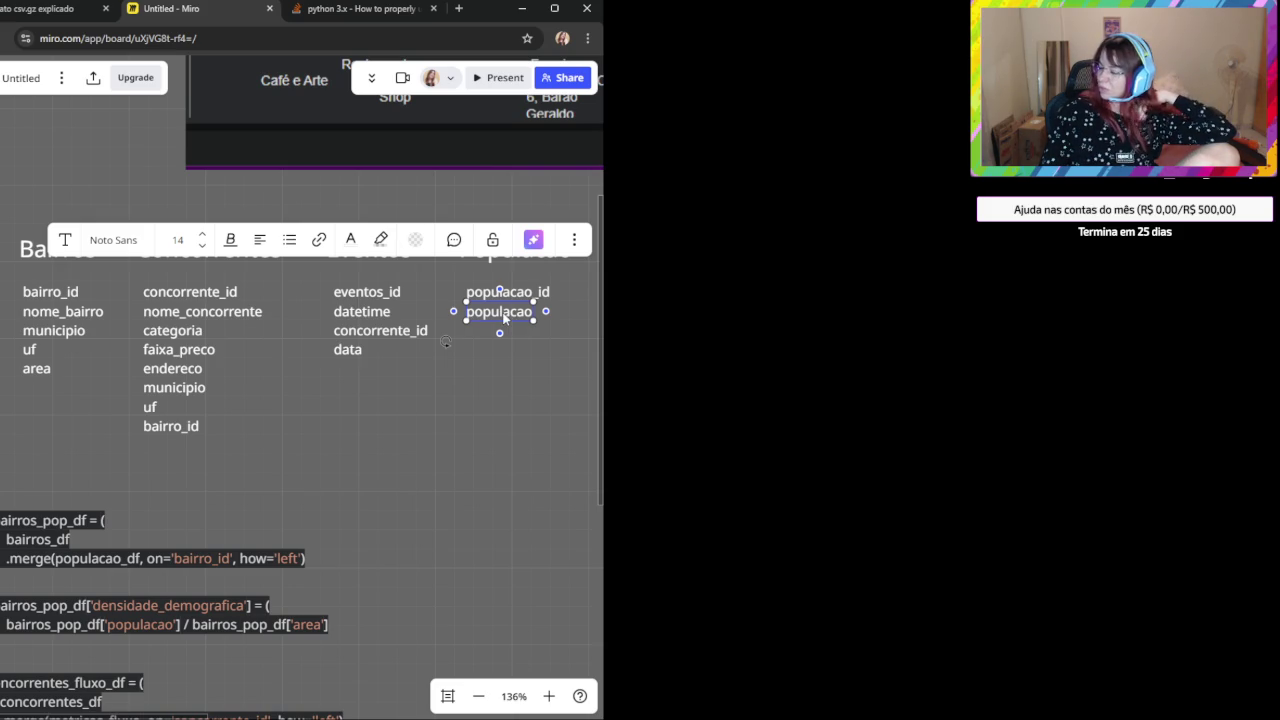
left_click(463, 422)
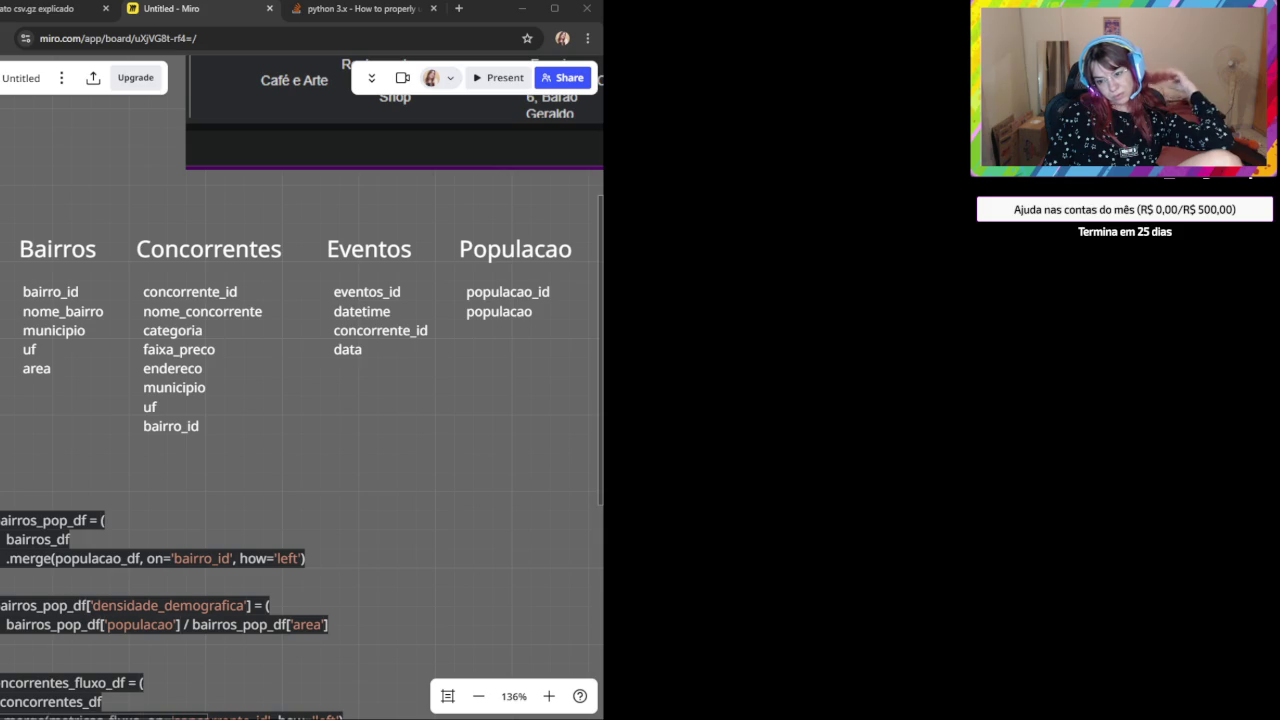
scroll(360, 494, "down", 1)
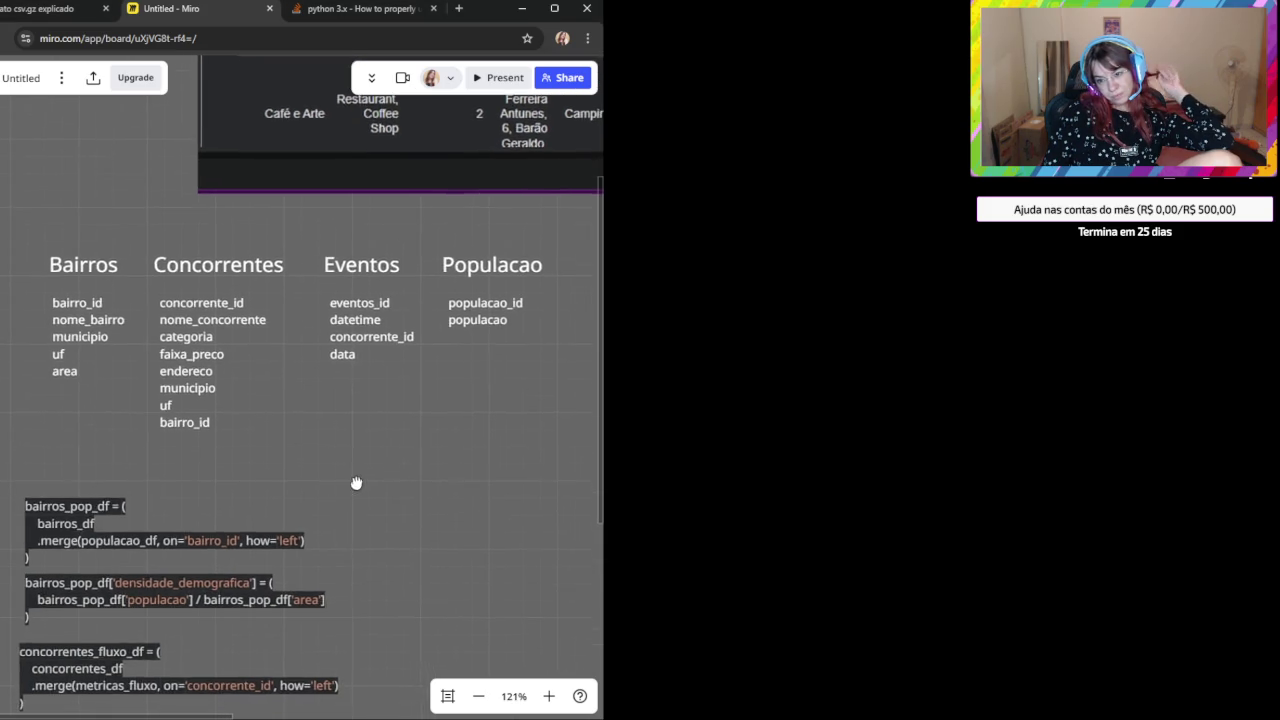
scroll(360, 440, "down", 3)
left_click_drag(357, 428, 325, 501)
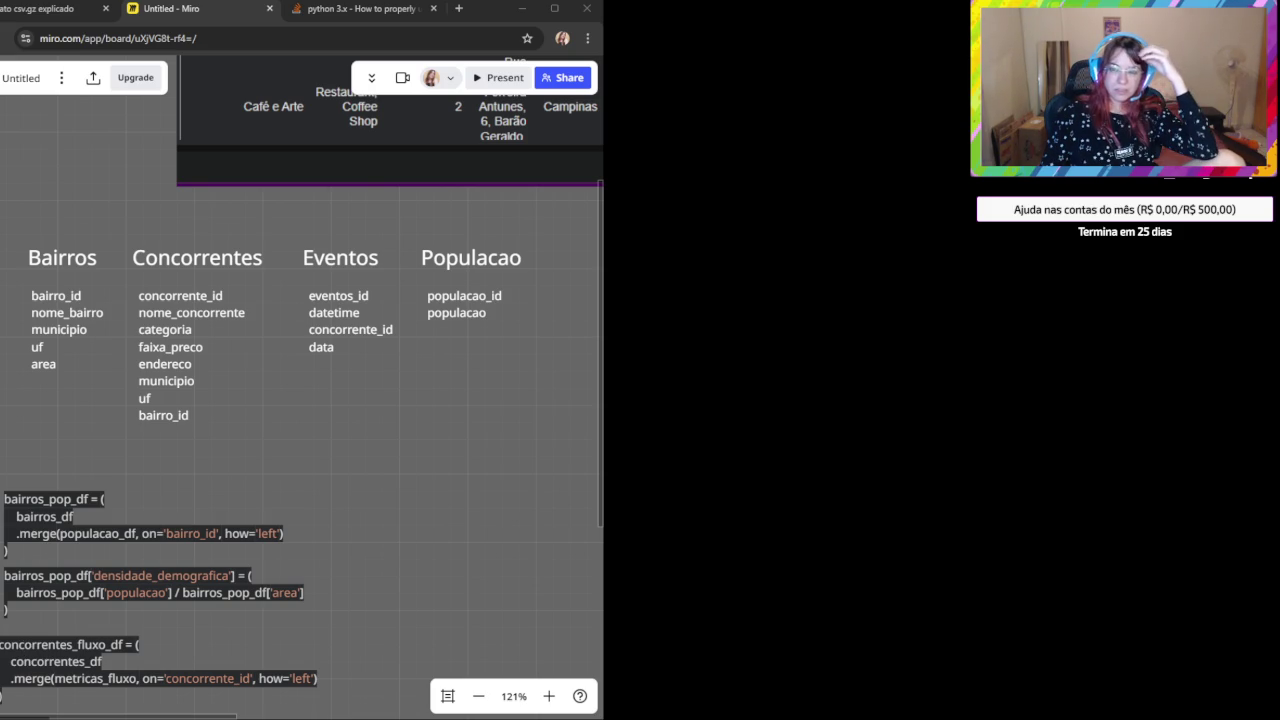
left_click(345, 483)
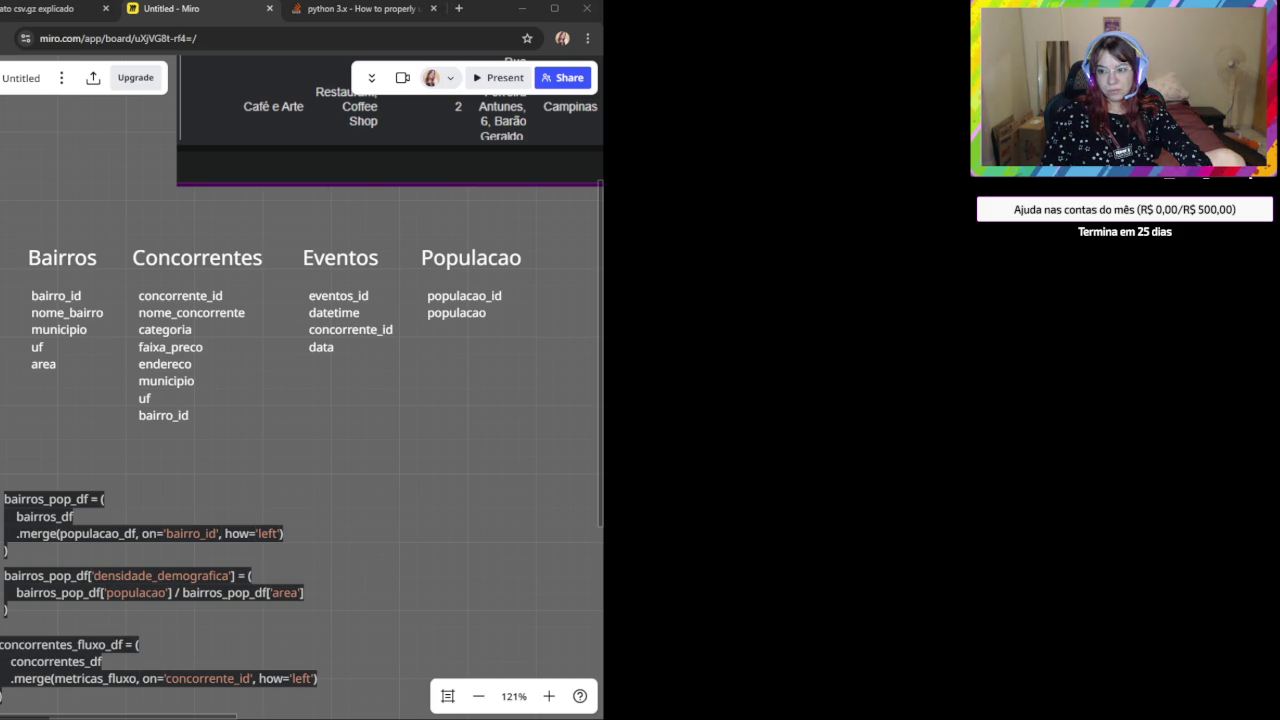
Send ChatGPT 'Como vou cruzar a tabela populacao se eu não tenho o populacao_id em nenhuma tabela?' with the schema image.
left_click(60, 9)
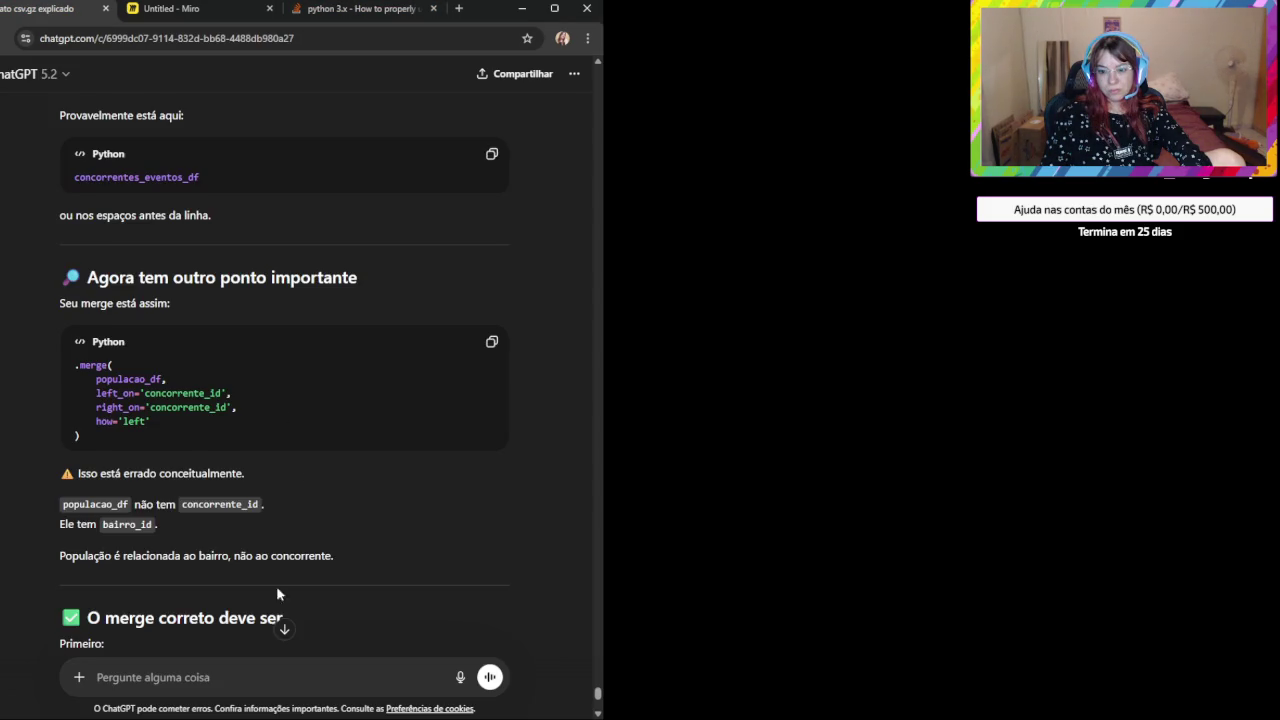
left_click(200, 677)
type("Como v")
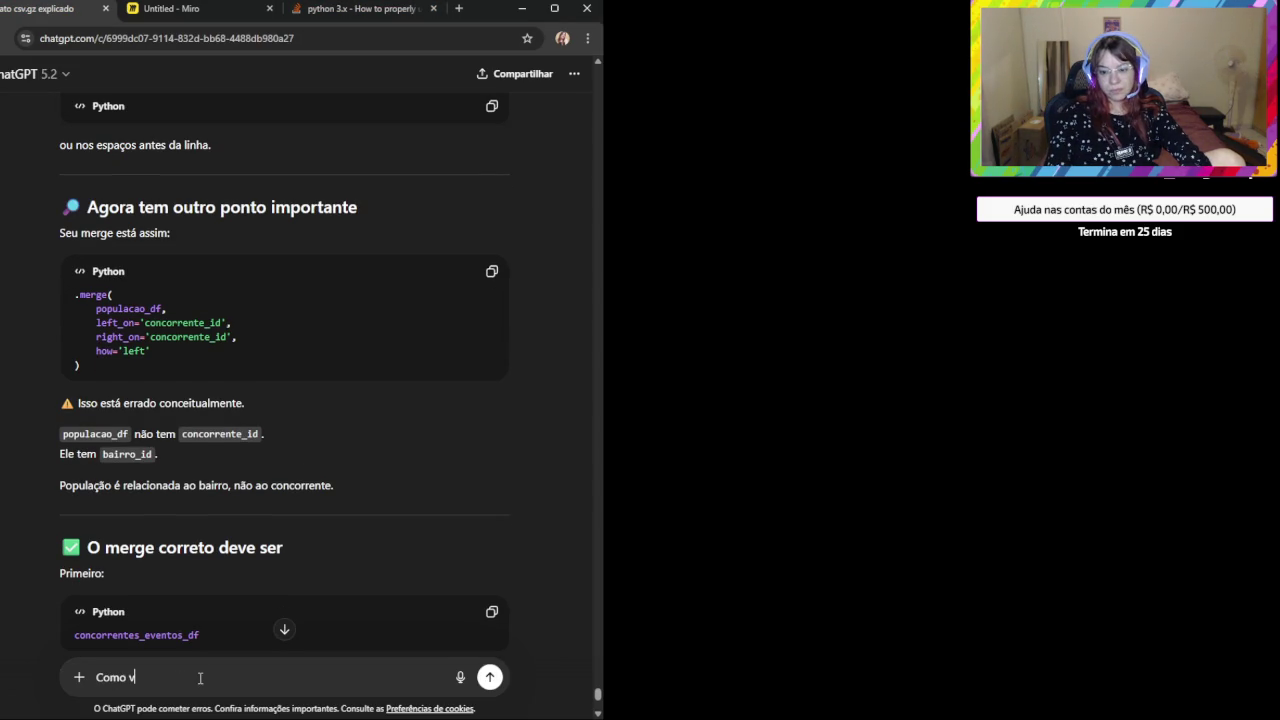
type("ou cruzar a tabela populavao")
key("BackSpace")
key("BackSpace")
key("BackSpace")
key("BackSpace")
type("cao se eu não tenho o populacao_id")
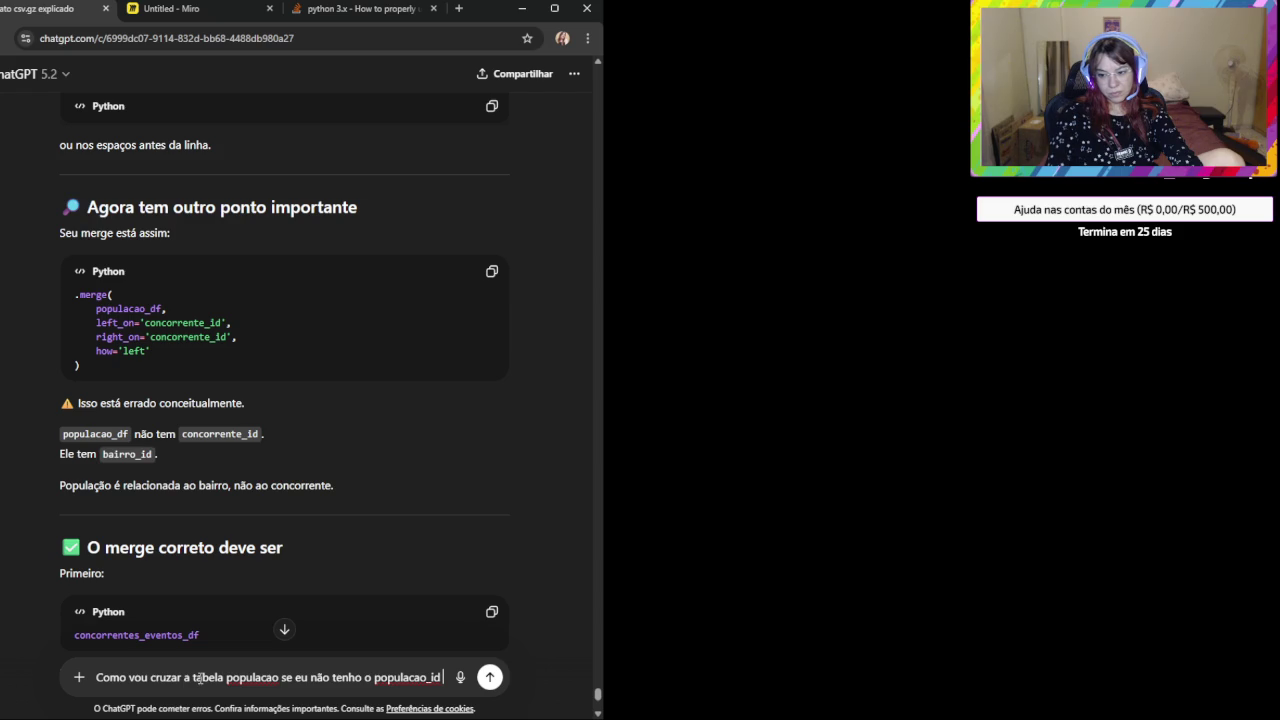
type(" e")
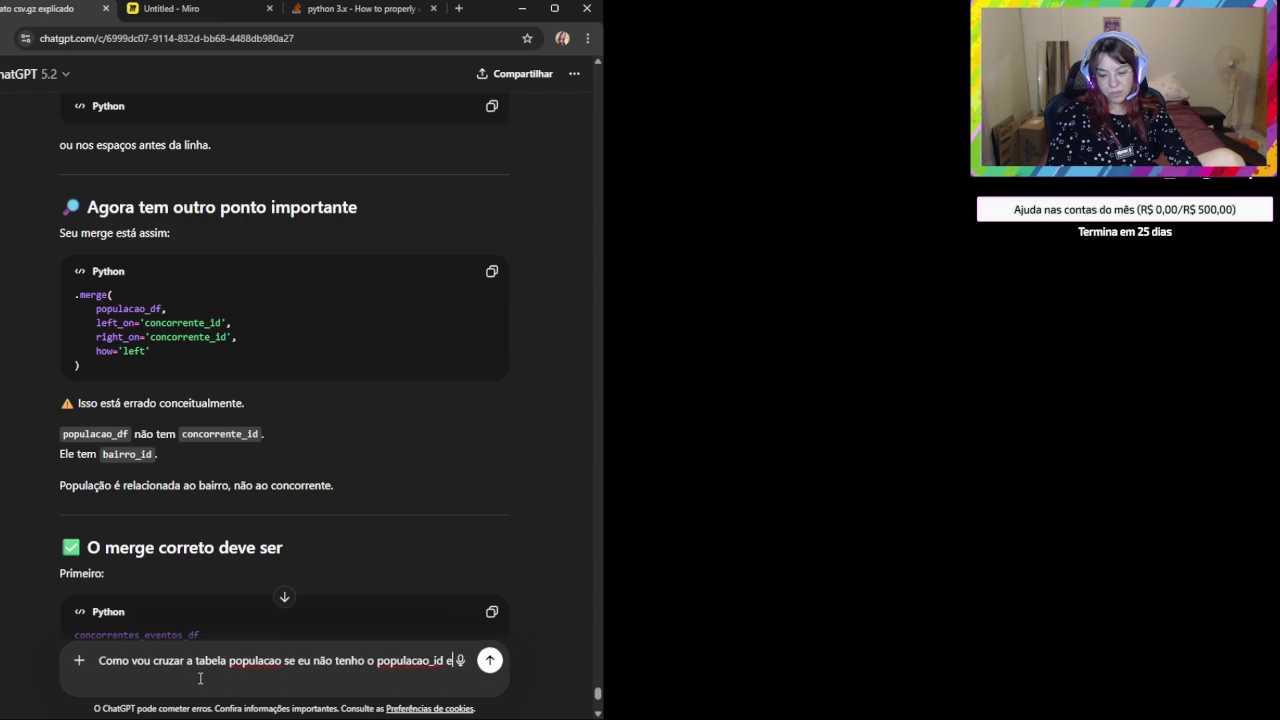
type("m nenhuma tabela?")
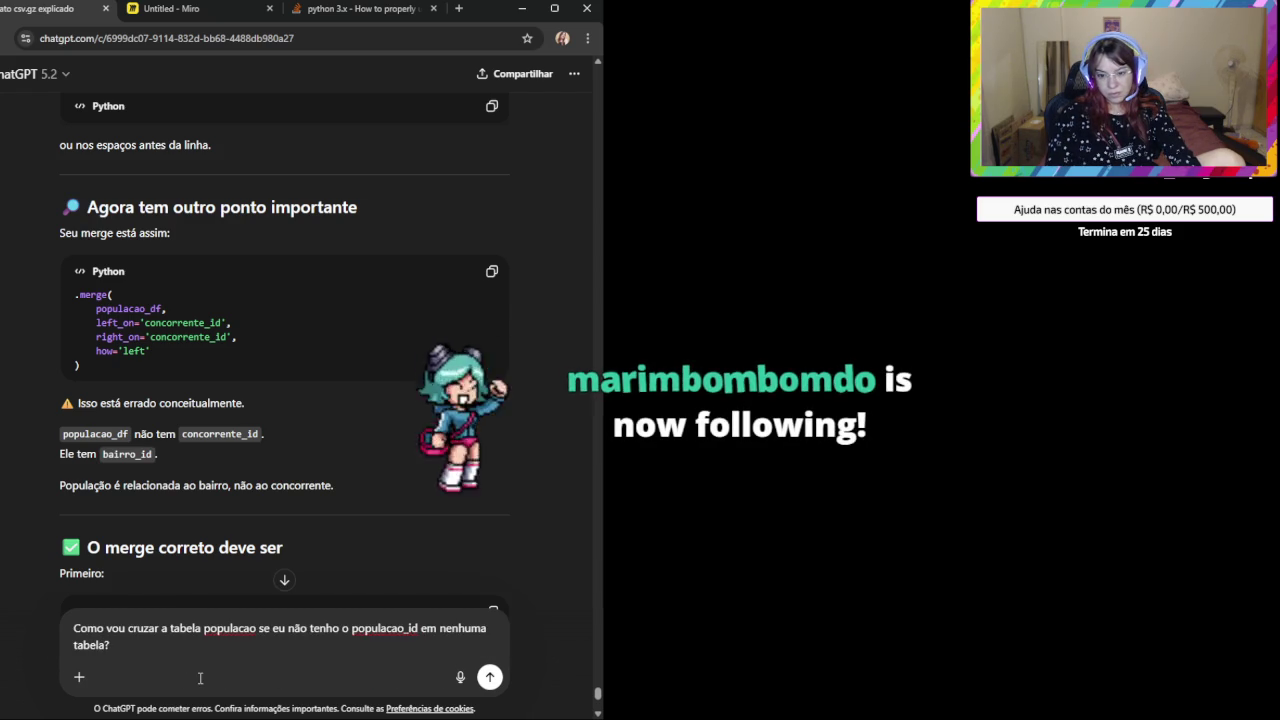
key("shift+Return")
type("Schema:")
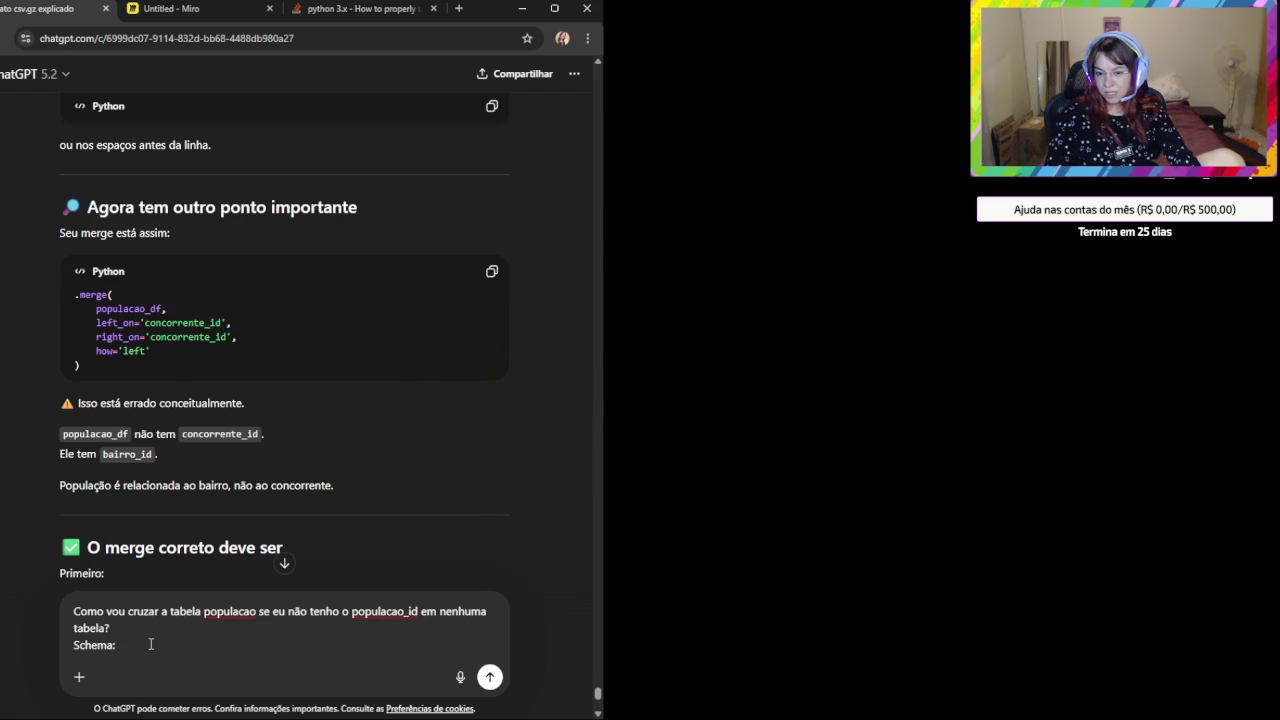
key("shift+Return")
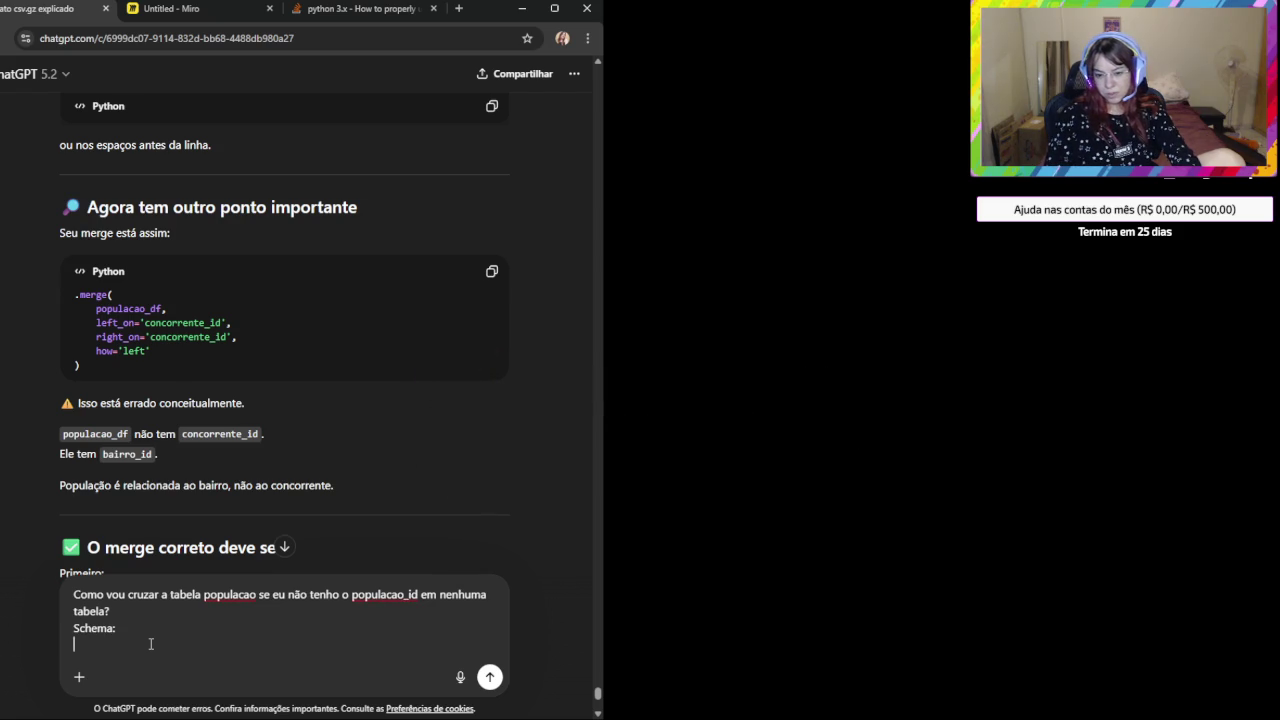
key("ctrl+v")
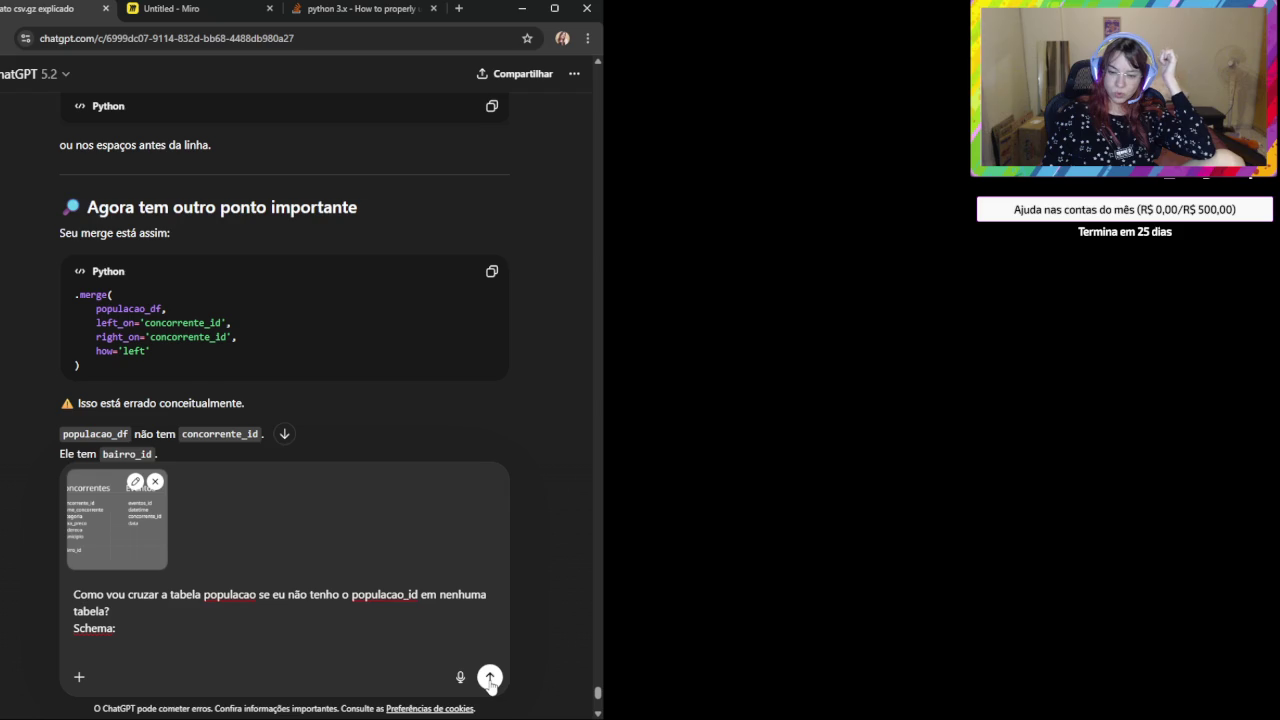
left_click(490, 678)
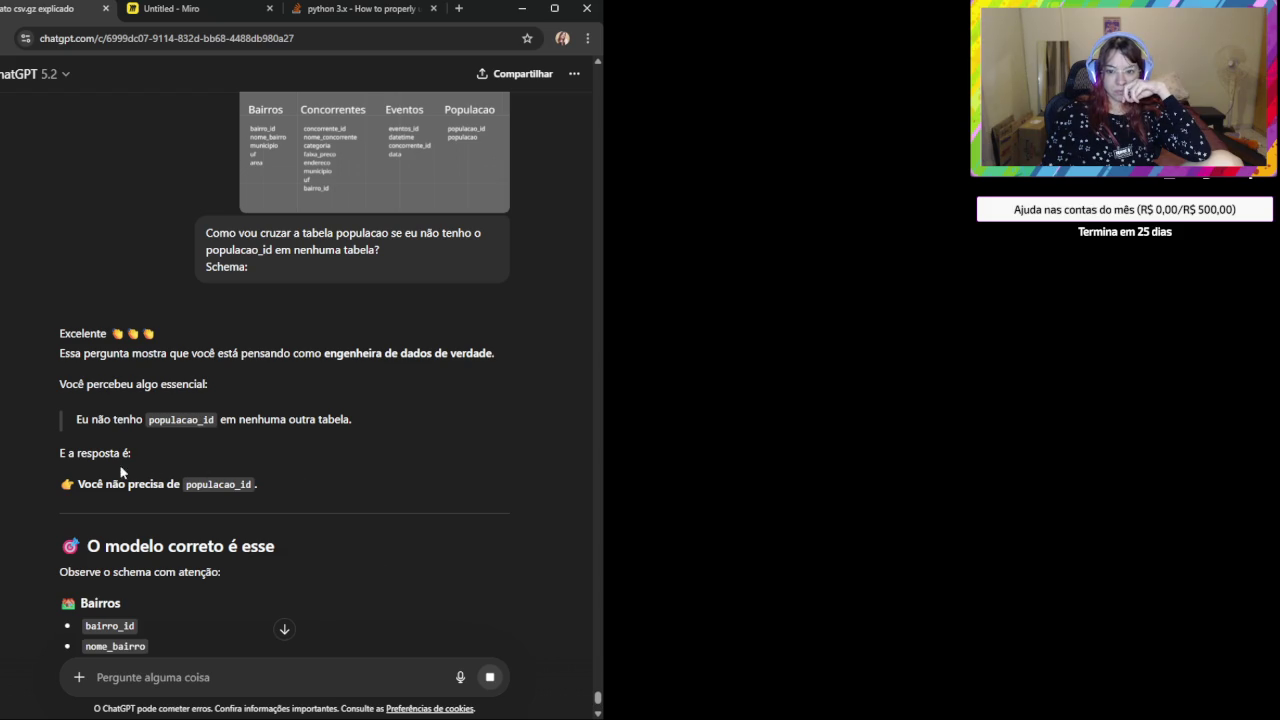
scroll(140, 490, "down", 2)
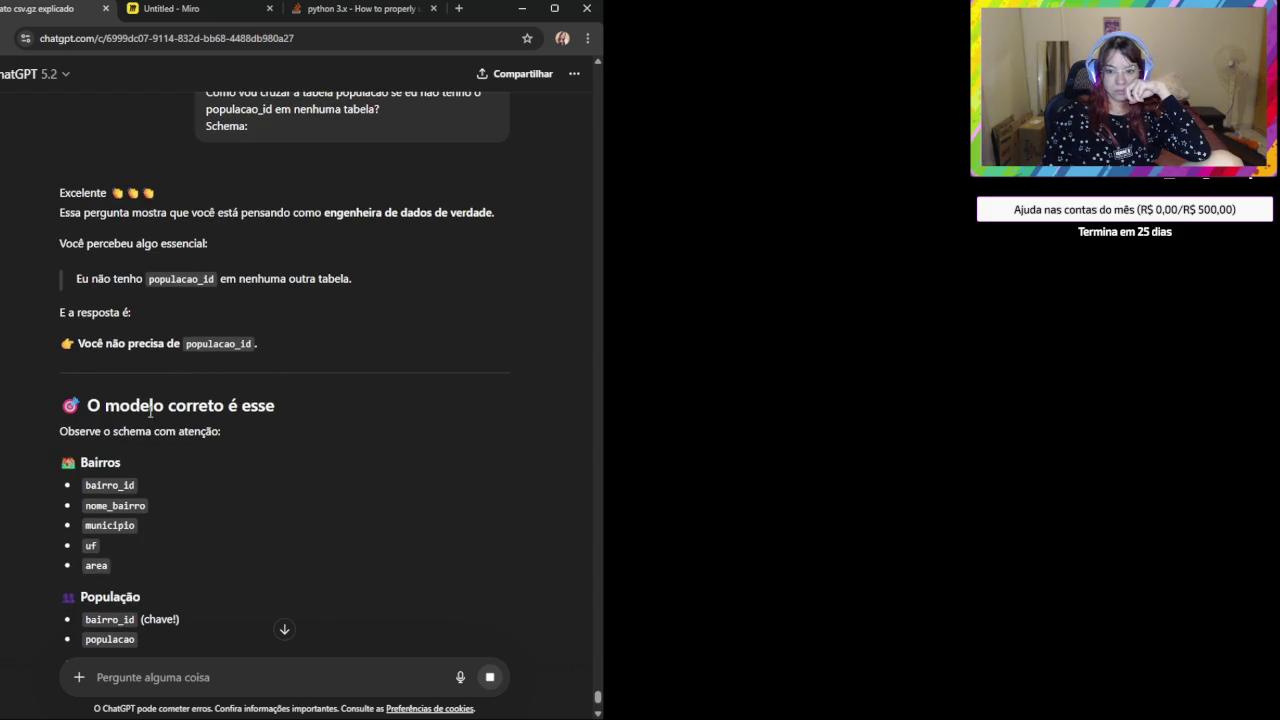
scroll(184, 444, "down", 1)
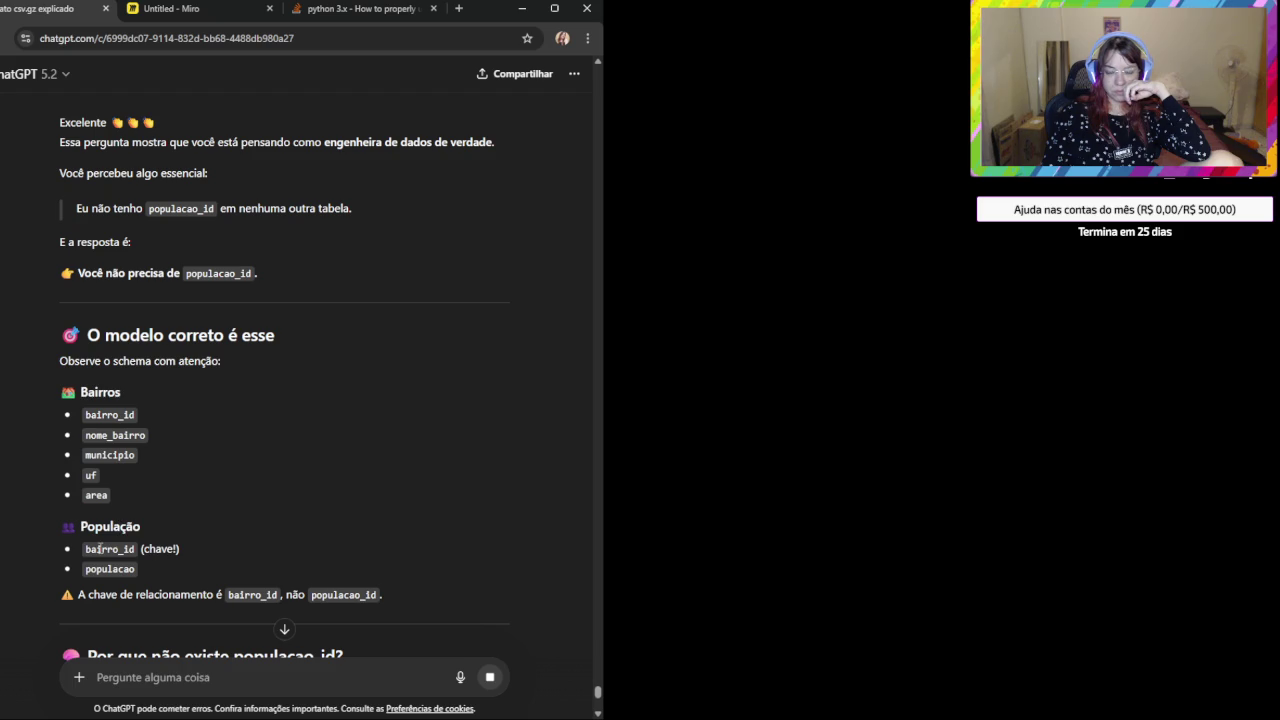
double_click(118, 549)
double_click(111, 571)
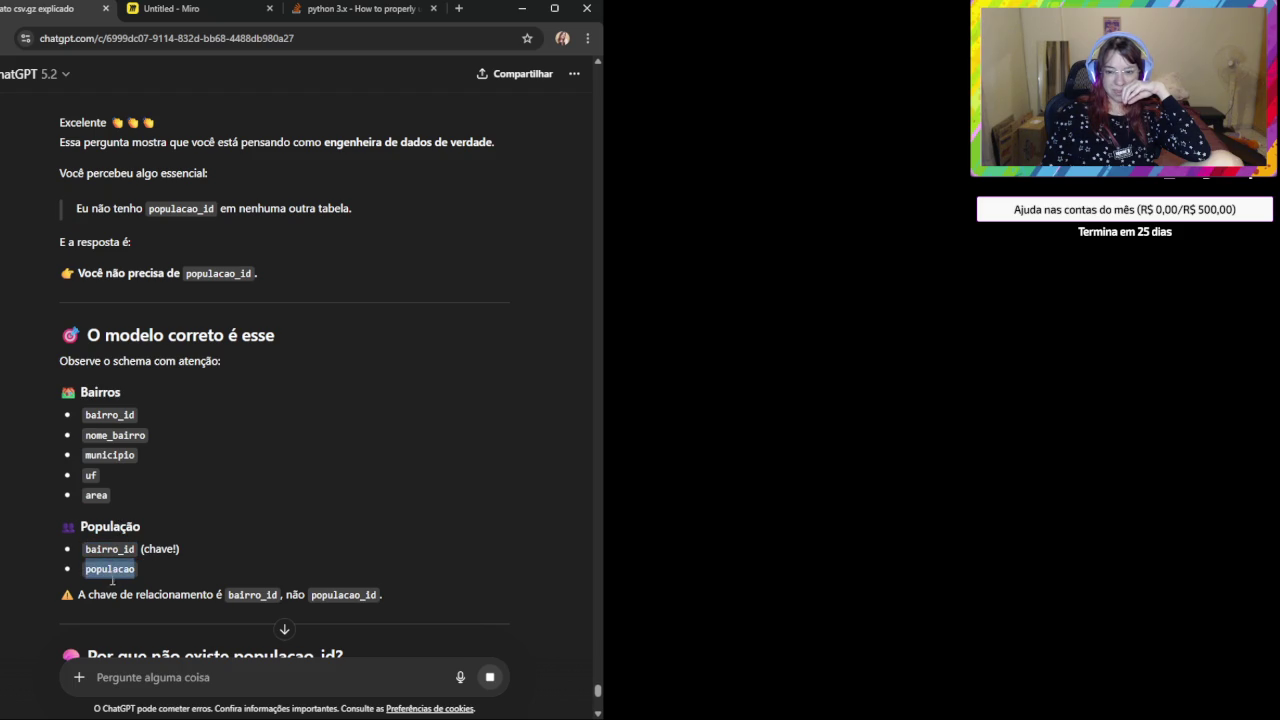
double_click(252, 595)
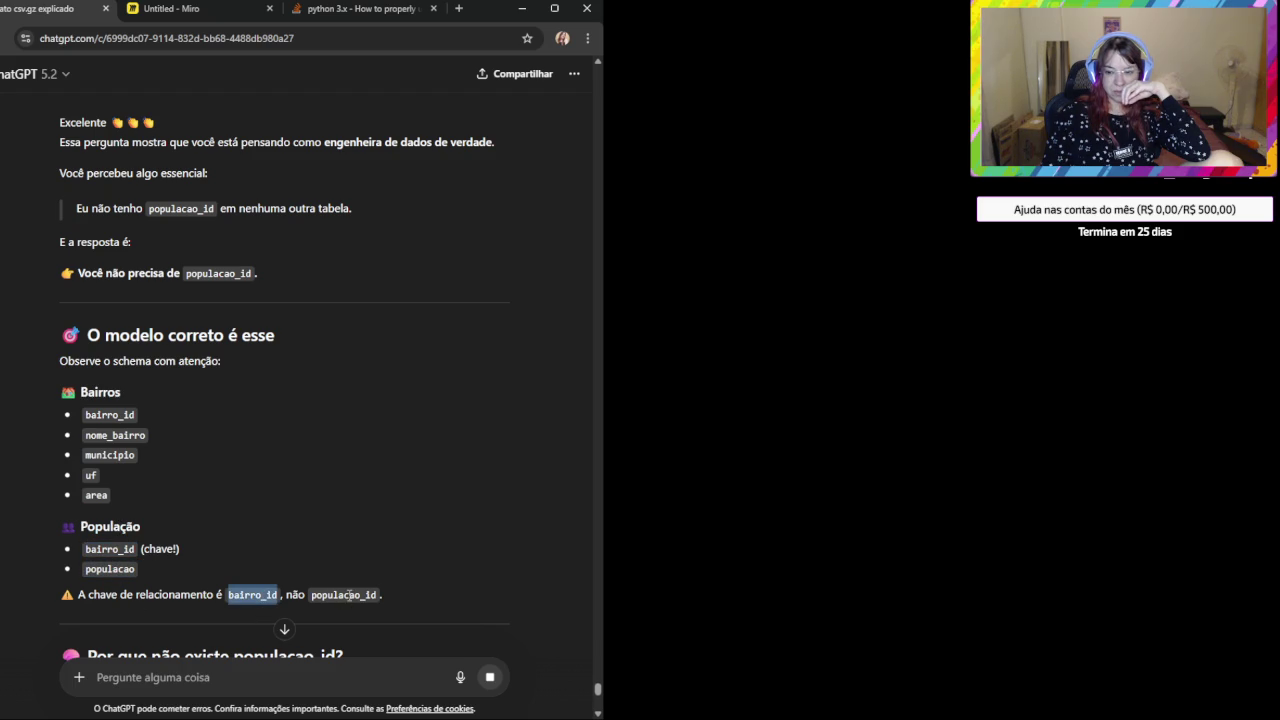
double_click(344, 595)
scroll(331, 591, "down", 1)
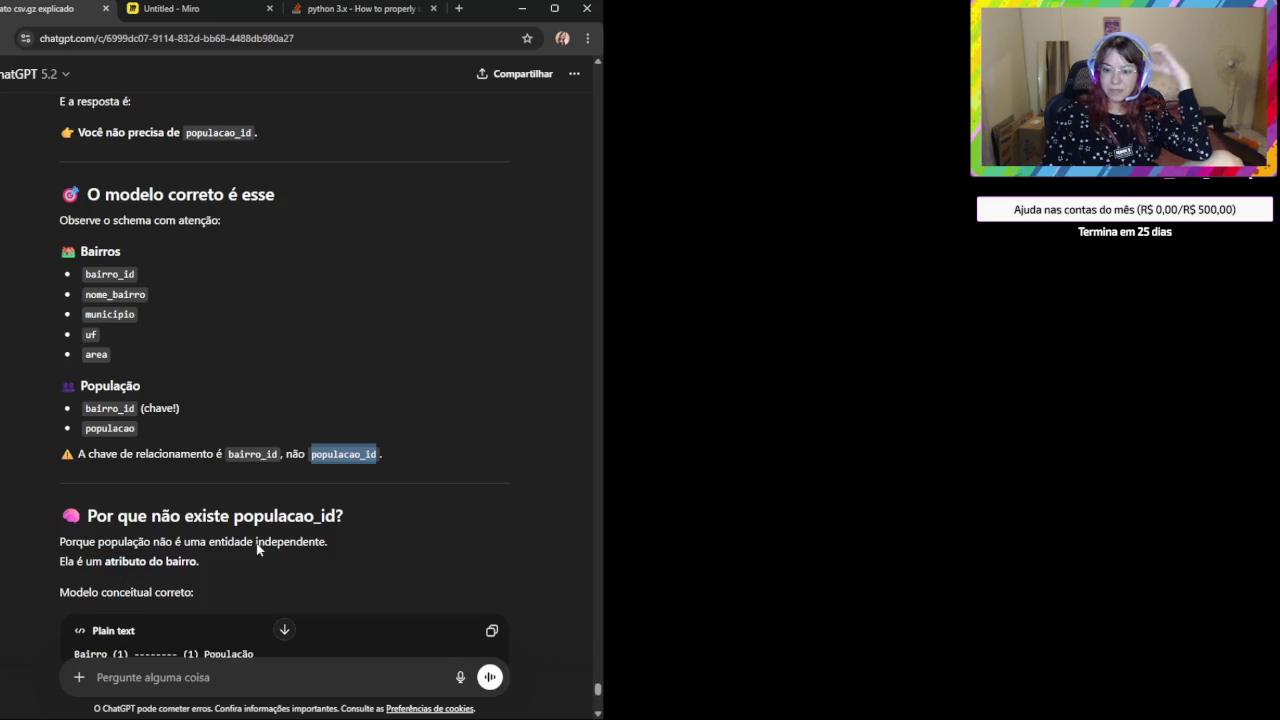
scroll(257, 544, "down", 2)
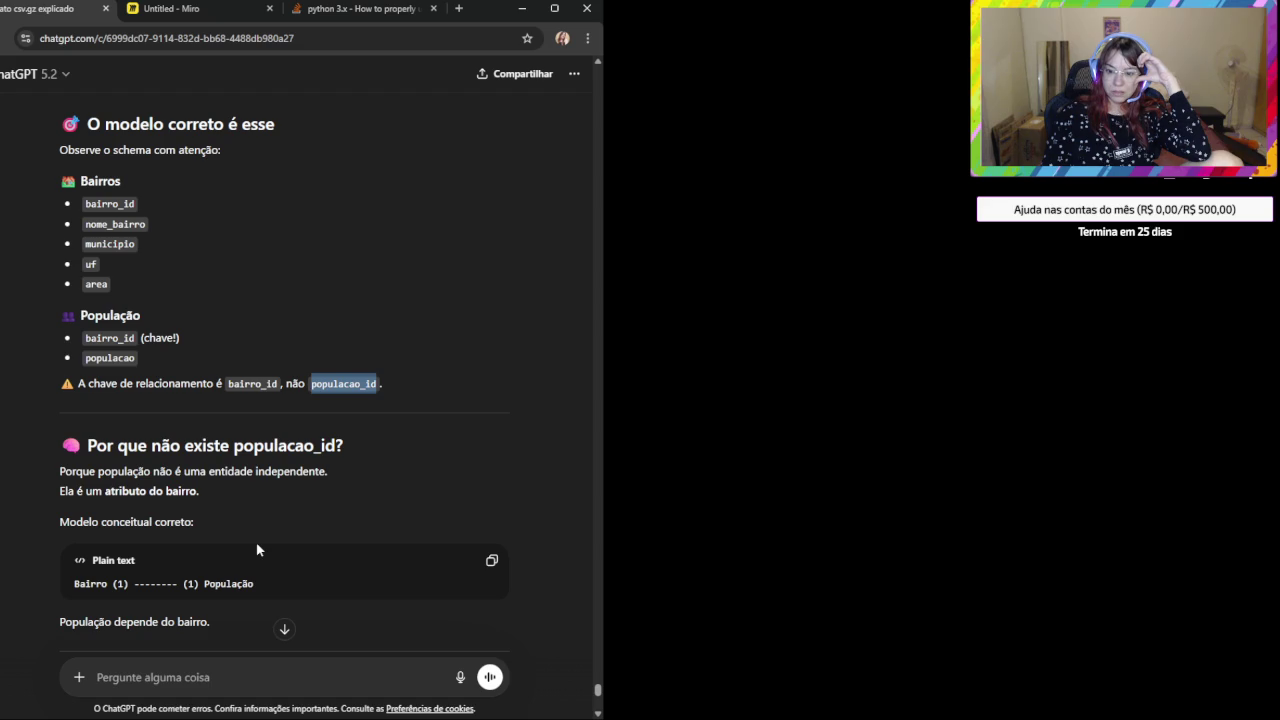
scroll(257, 550, "down", 2)
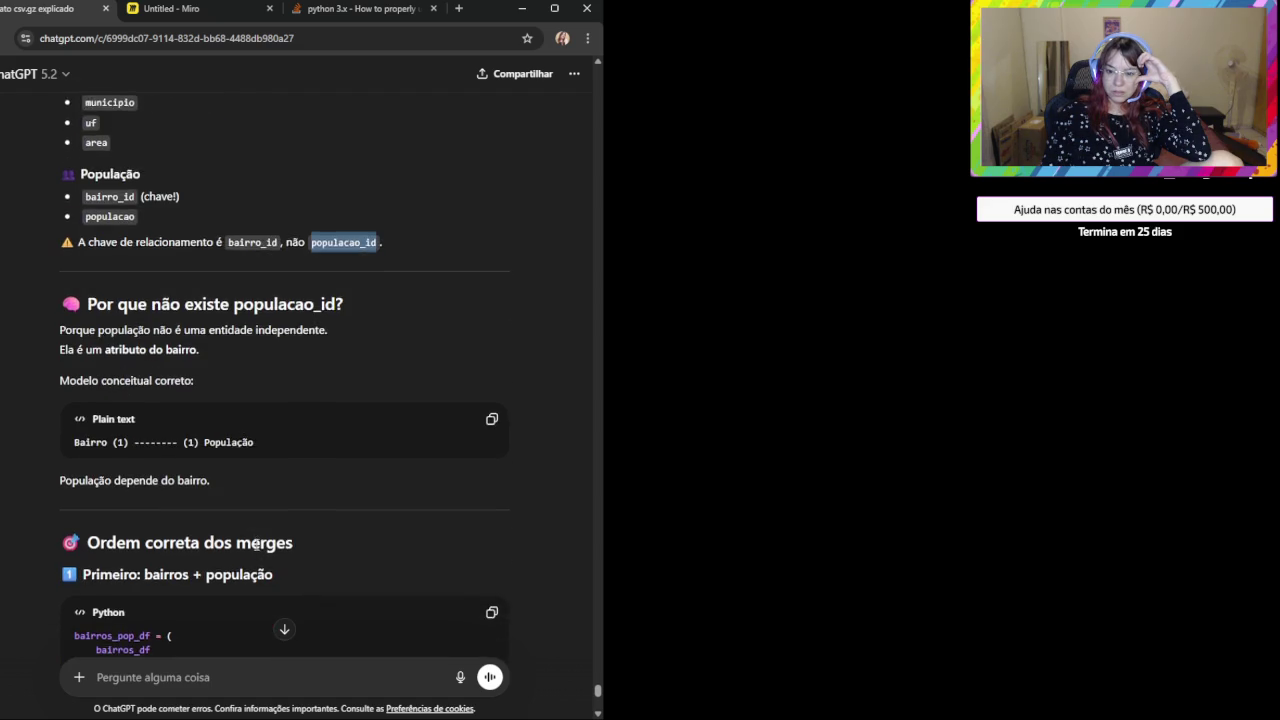
scroll(277, 544, "down", 2)
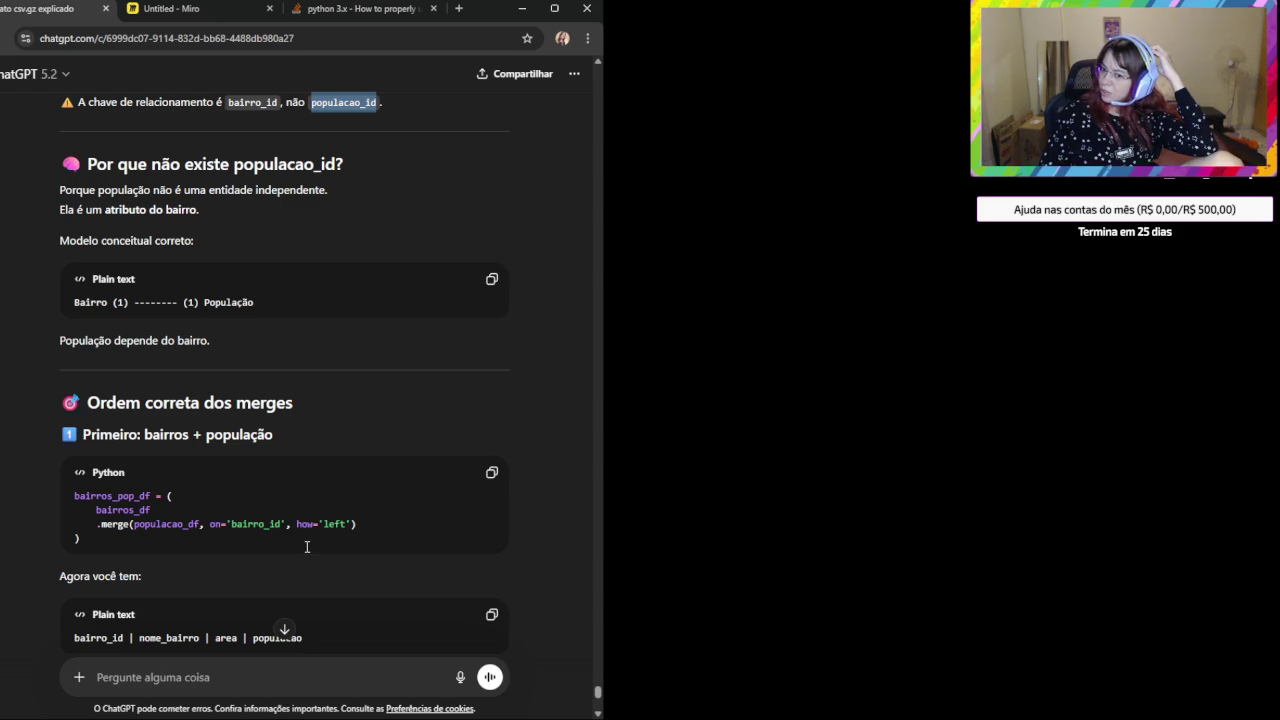
scroll(307, 546, "down", 2)
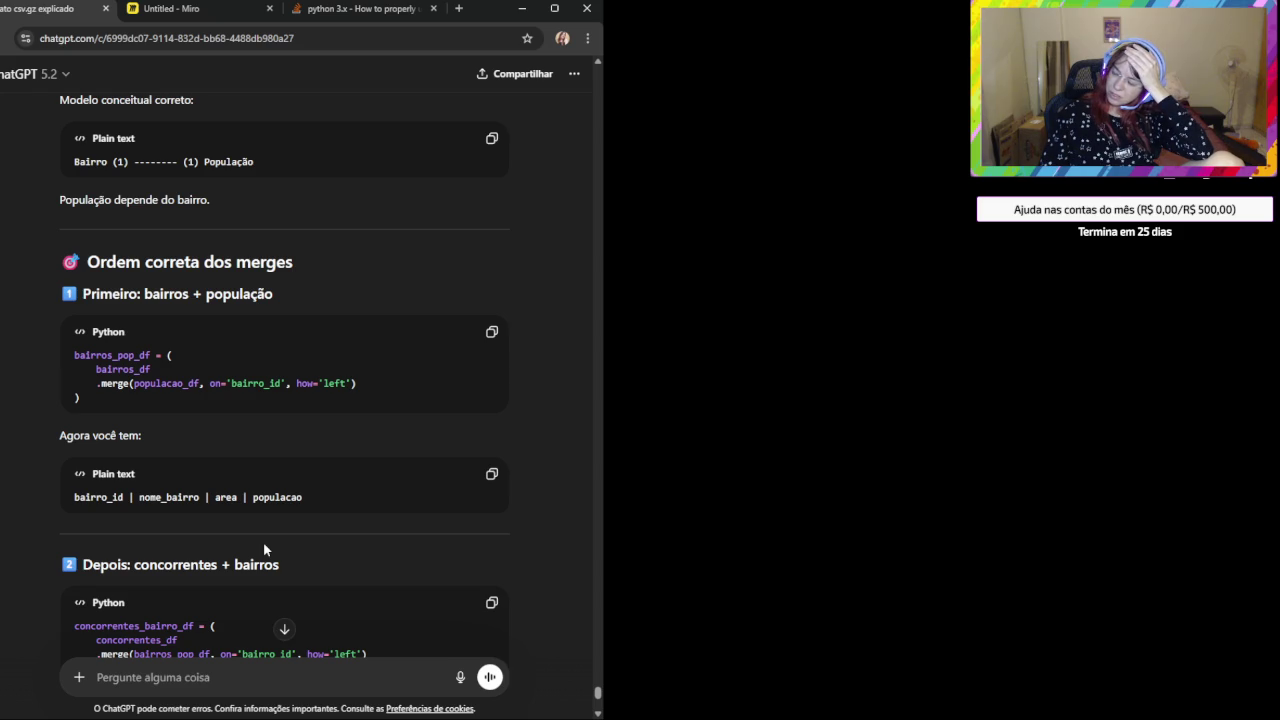
scroll(265, 549, "down", 1)
scroll(265, 549, "down", 1)
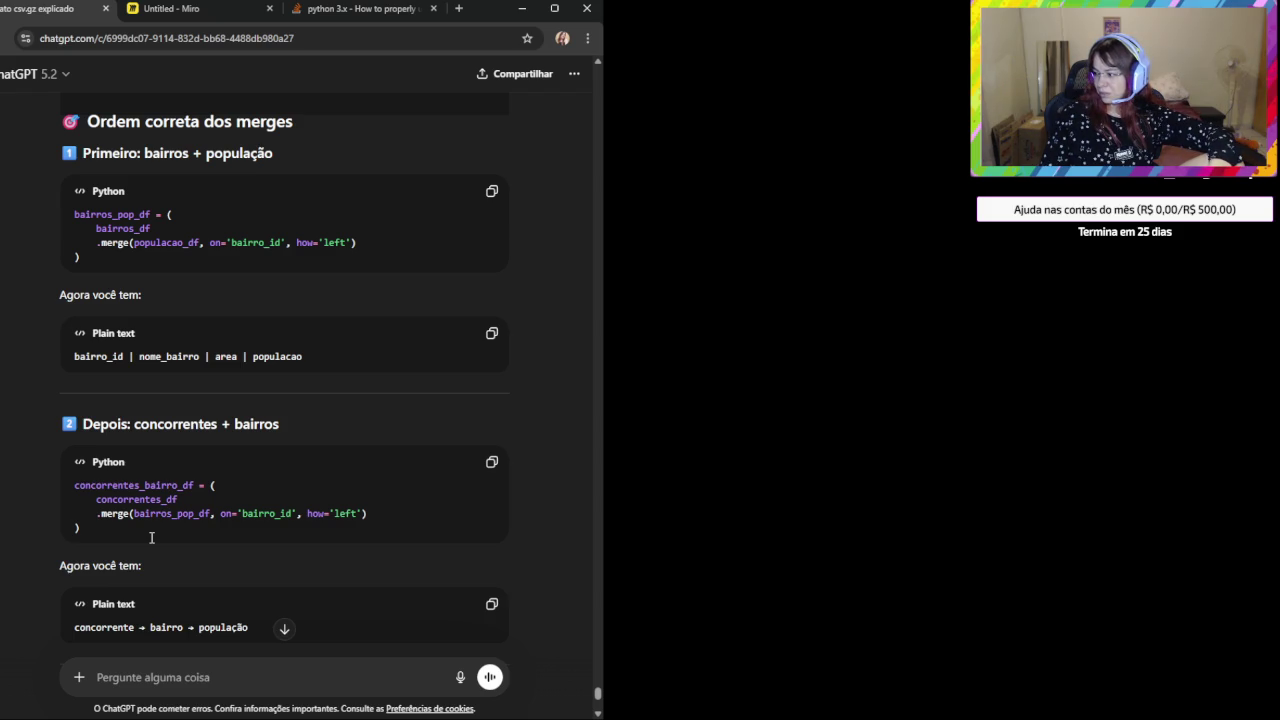
scroll(151, 538, "down", 1)
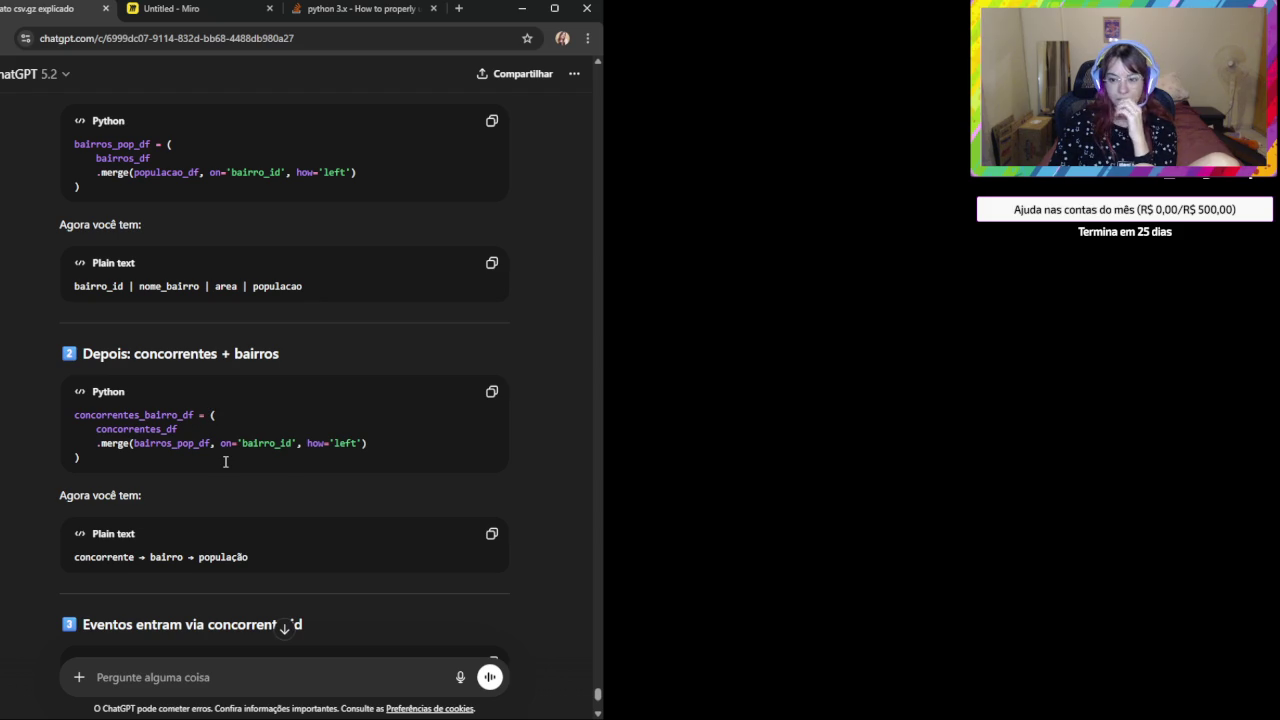
Reread the bairros_pop_df merge line in ChatGPT's answer, then return to the Miro board.
triple_click(158, 446)
left_click(168, 462)
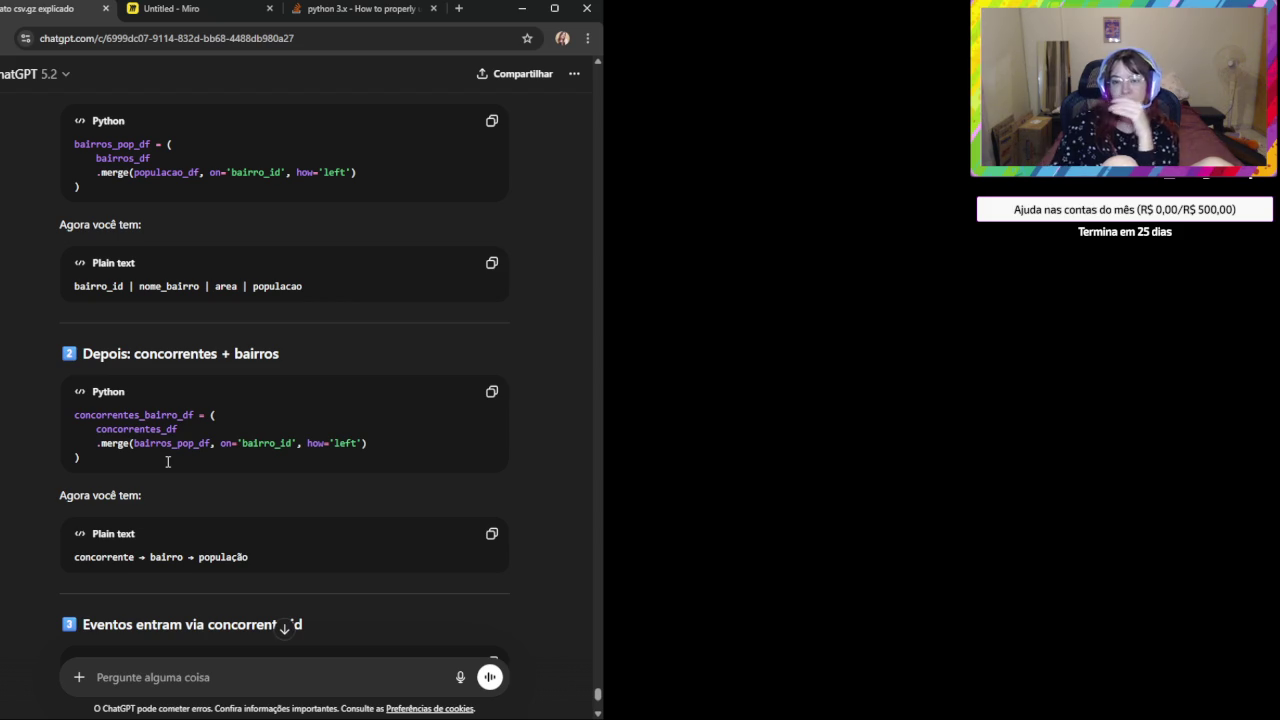
scroll(168, 461, "up", 2)
scroll(288, 406, "up", 1)
scroll(288, 406, "up", 1)
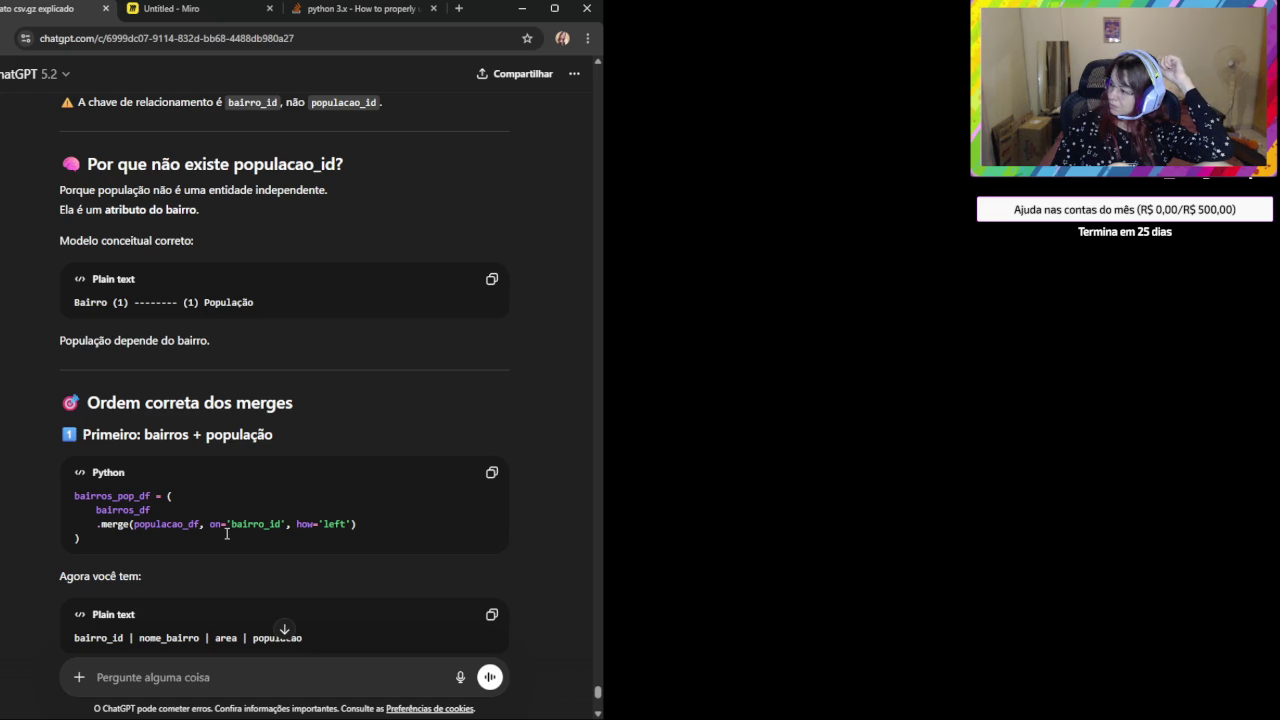
left_click(208, 12)
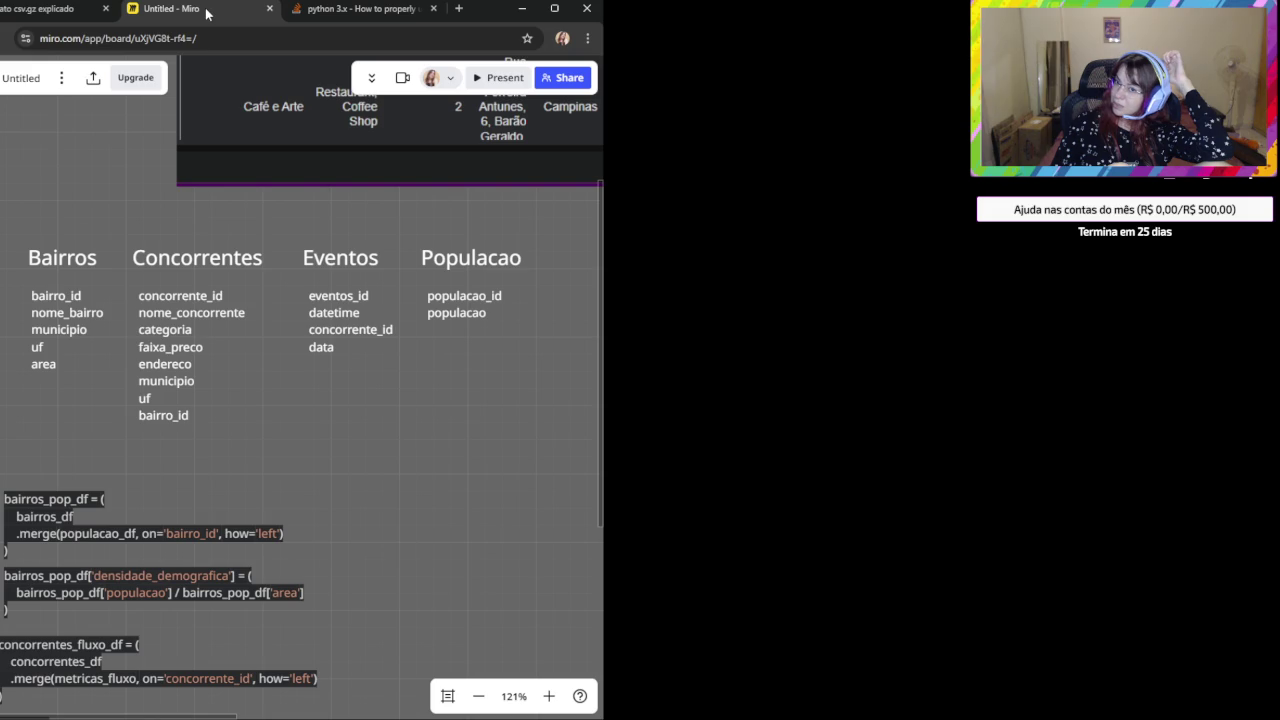
left_click(458, 298)
double_click(457, 296)
left_click(451, 325)
left_click(451, 293)
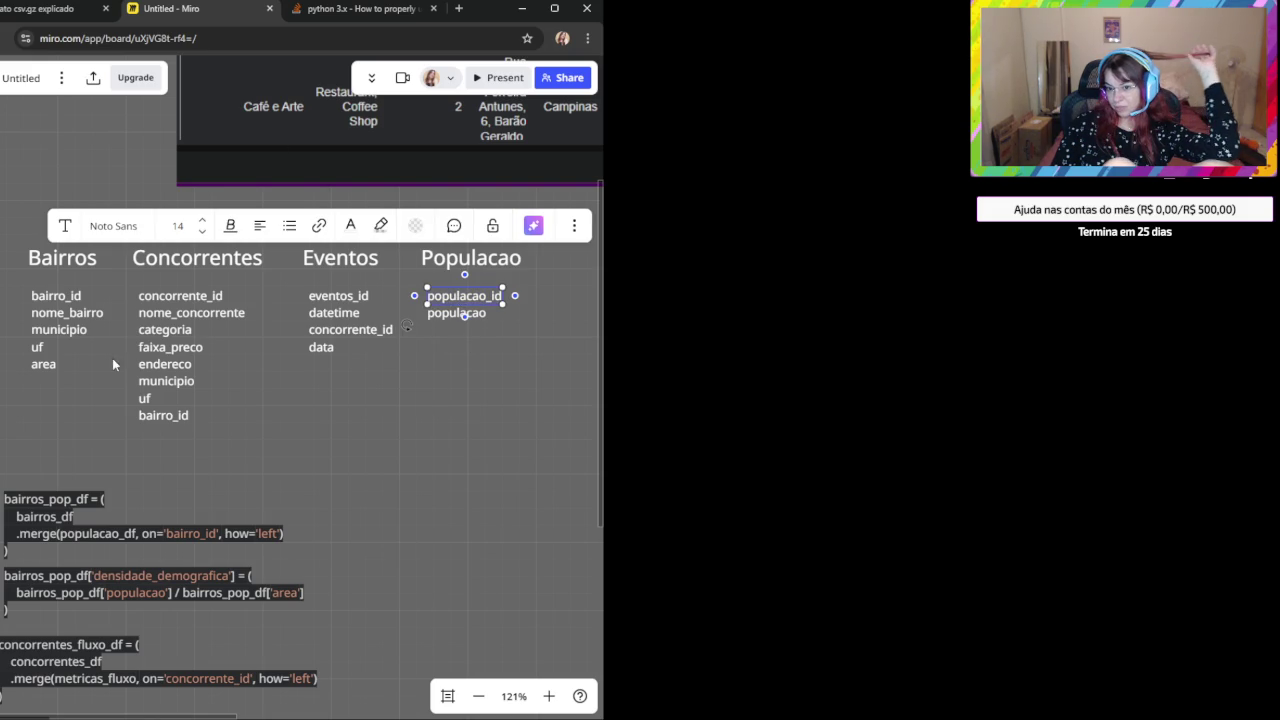
left_click(45, 368)
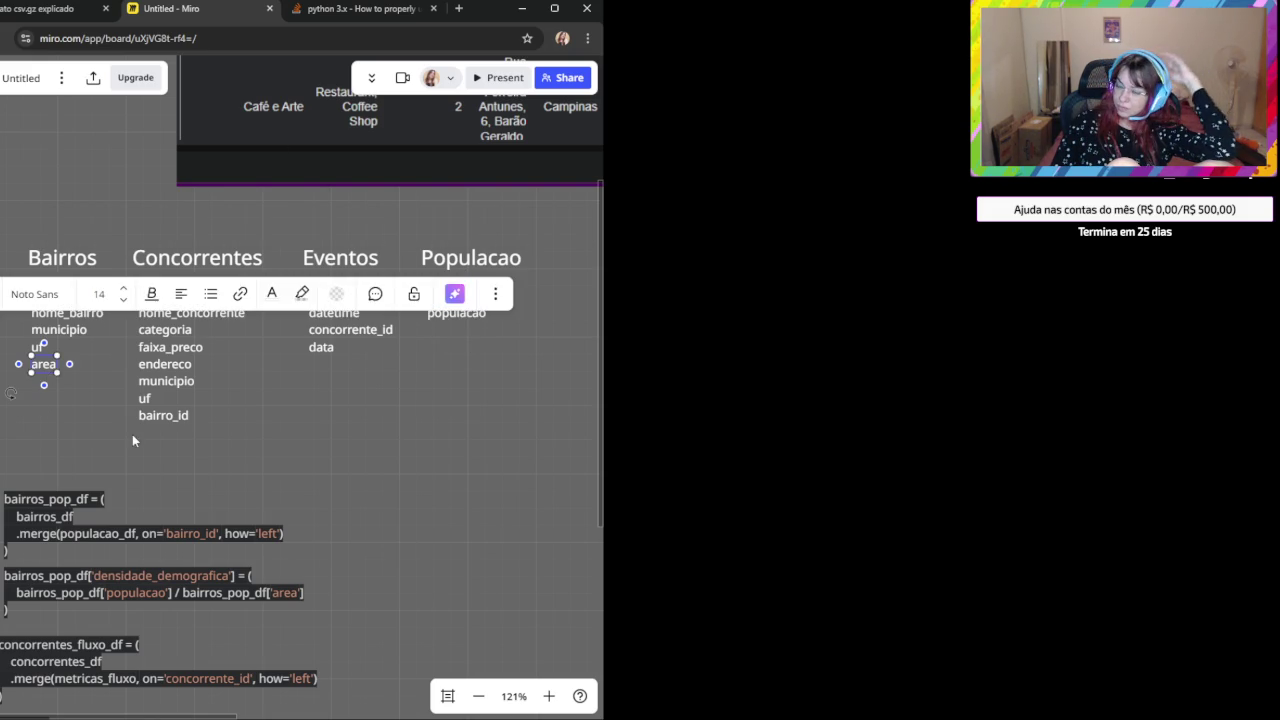
left_click(132, 434)
left_click(461, 313)
left_click(450, 368)
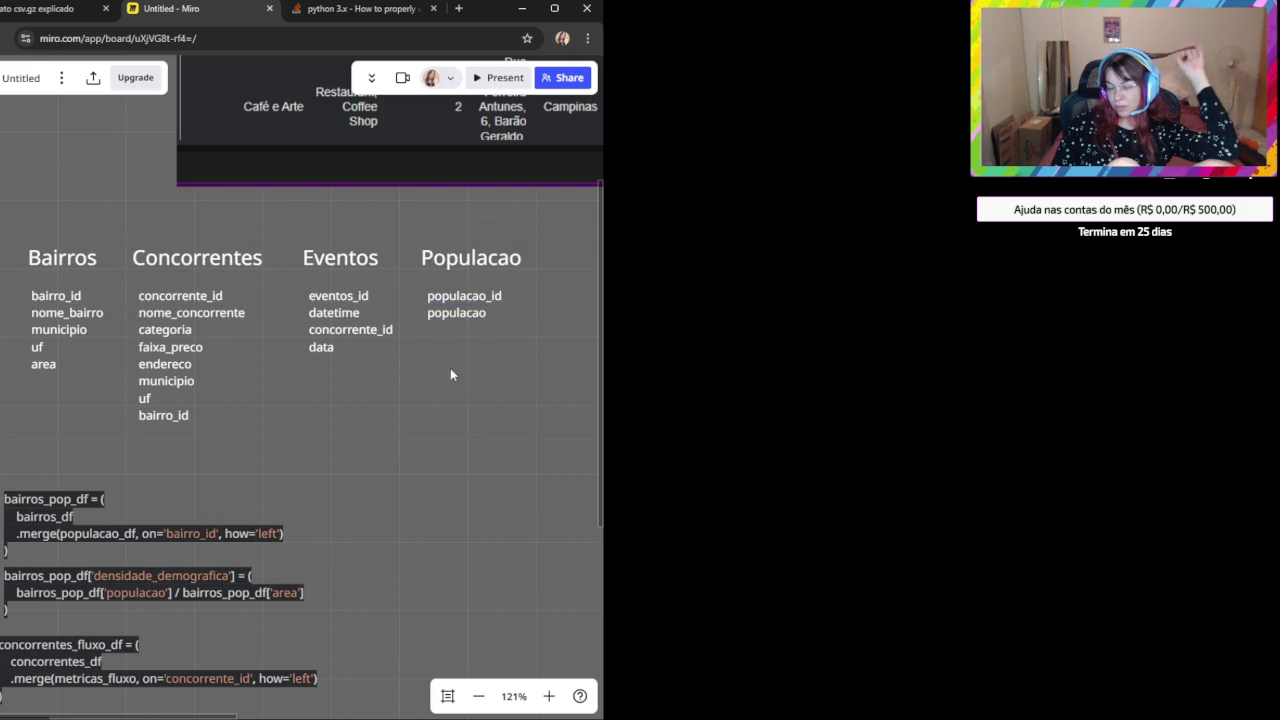
left_click(457, 314)
double_click(457, 314)
key("Escape")
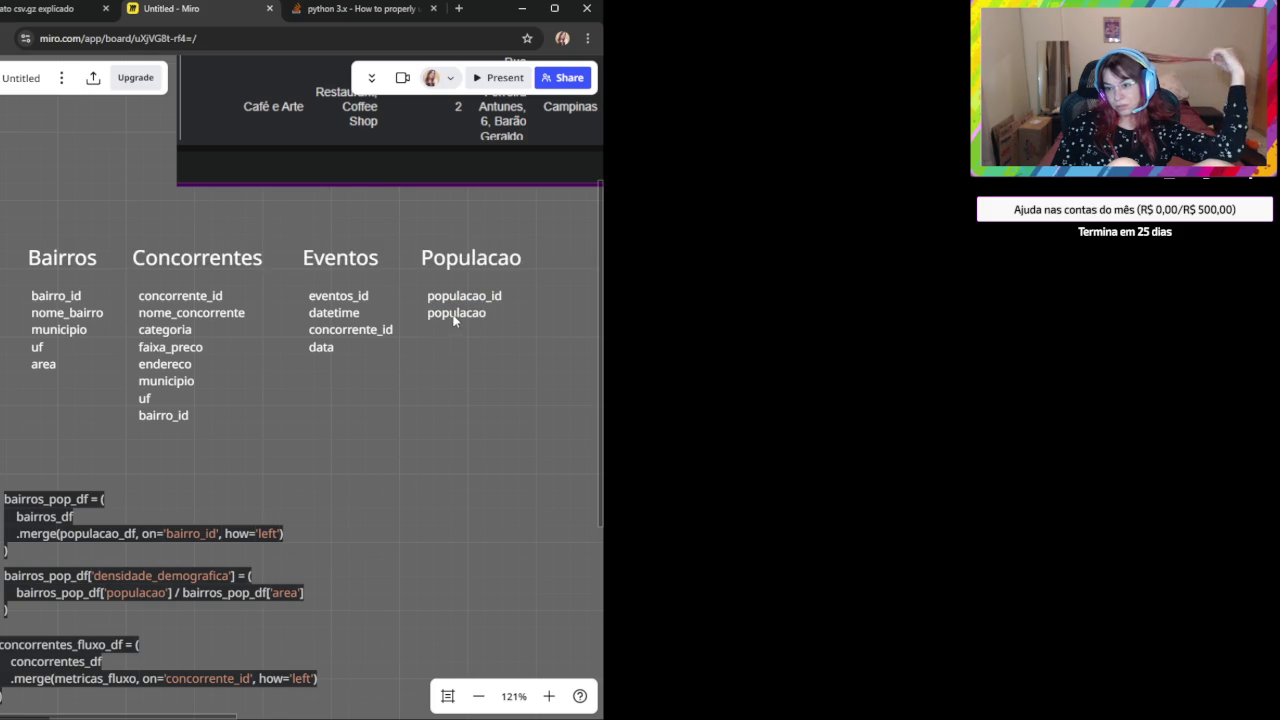
left_click(53, 384)
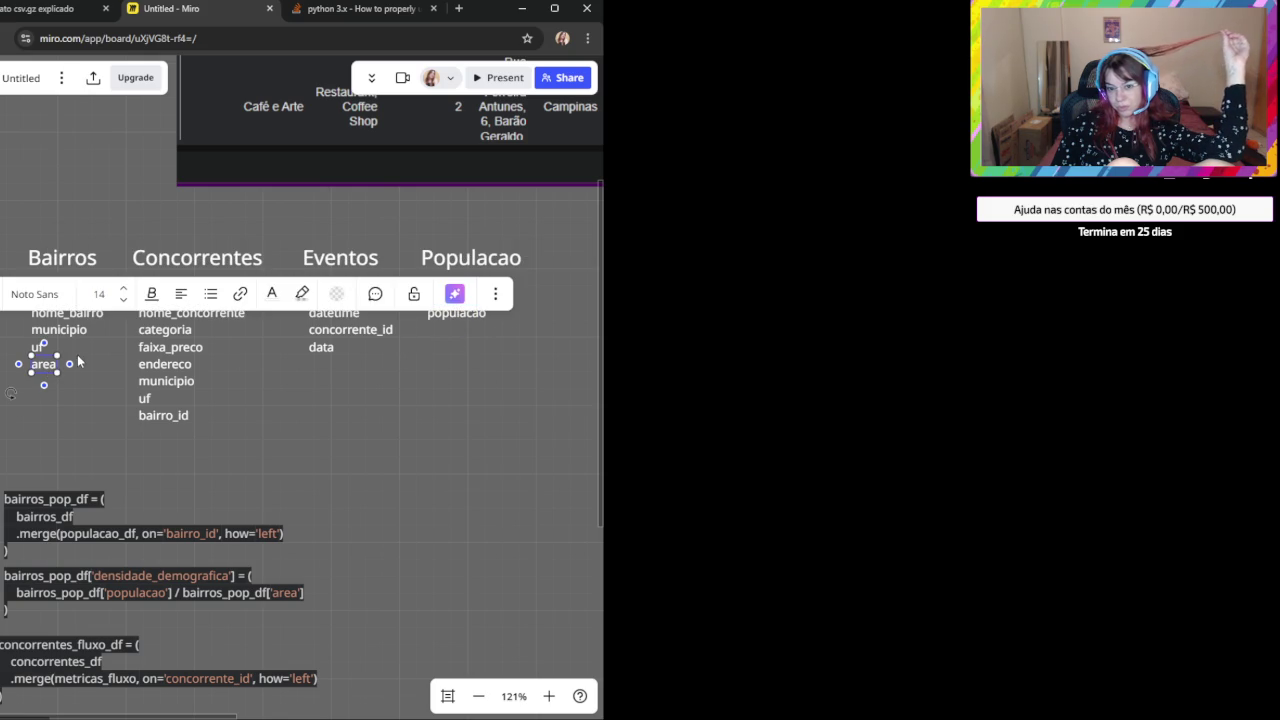
left_click(46, 347)
left_click(58, 330)
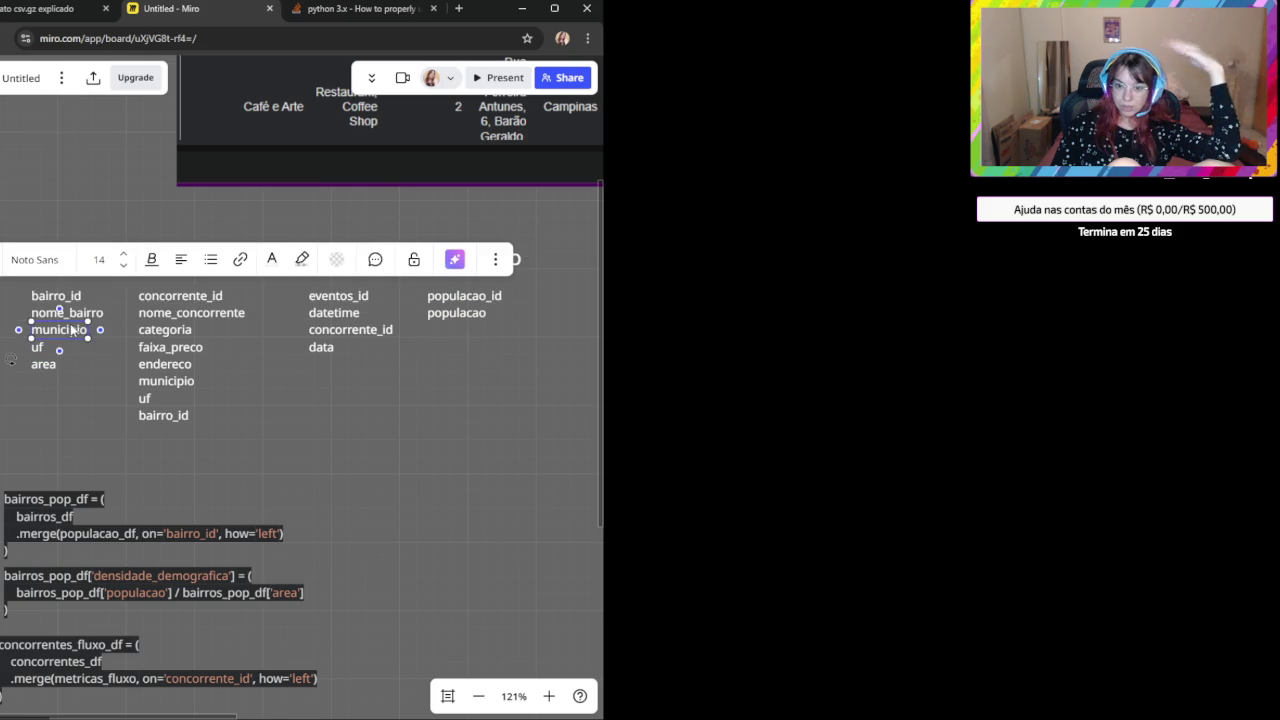
left_click(353, 446)
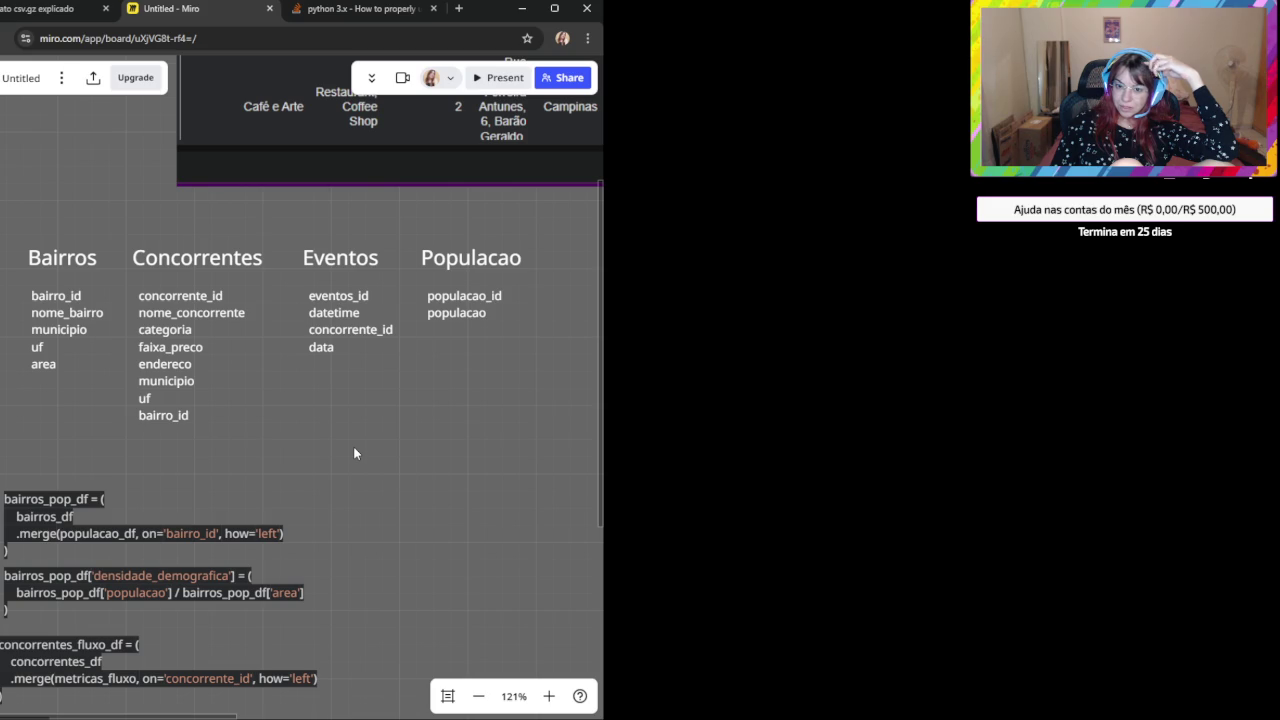
left_click(40, 363)
left_click(54, 342)
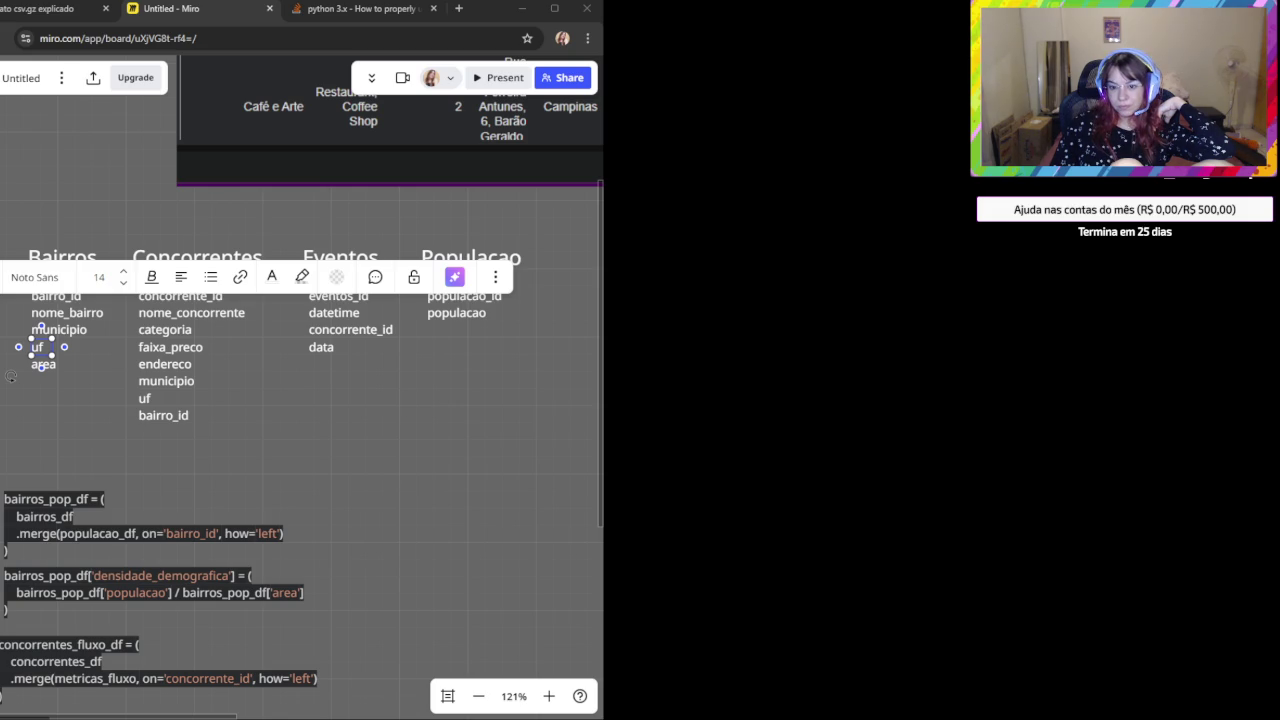
left_click(307, 456)
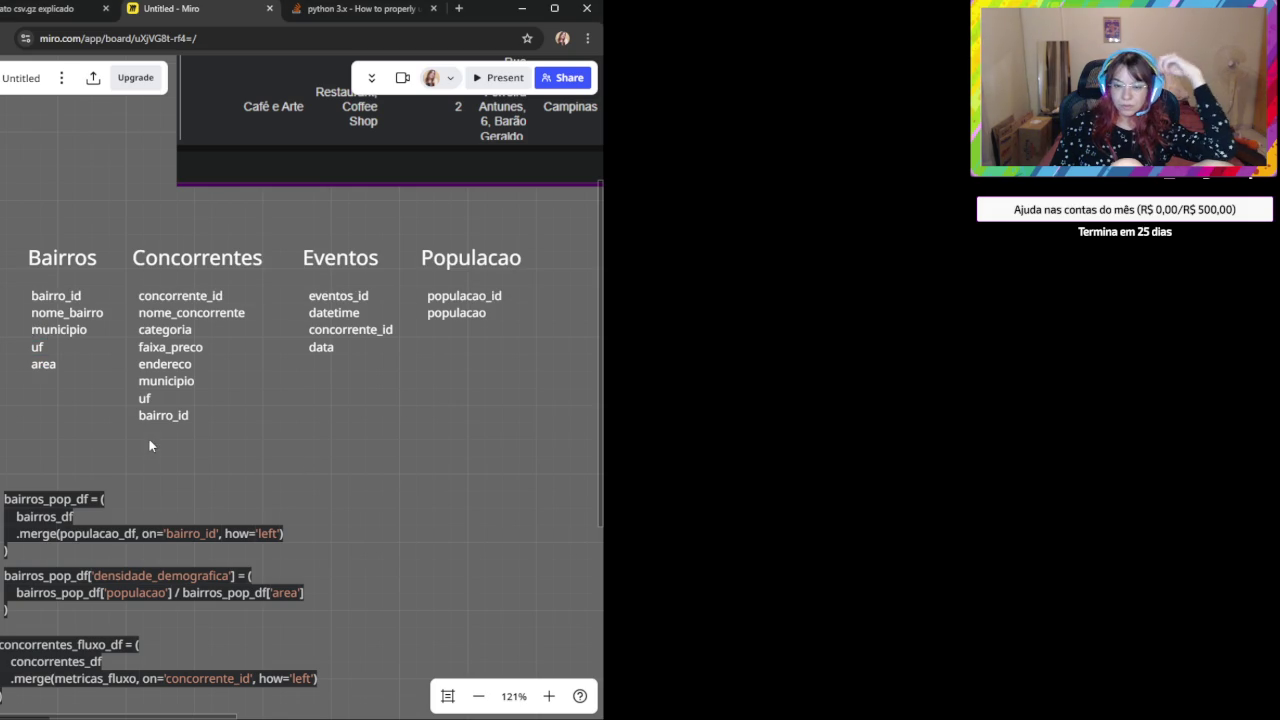
left_click(46, 364)
left_click(72, 386)
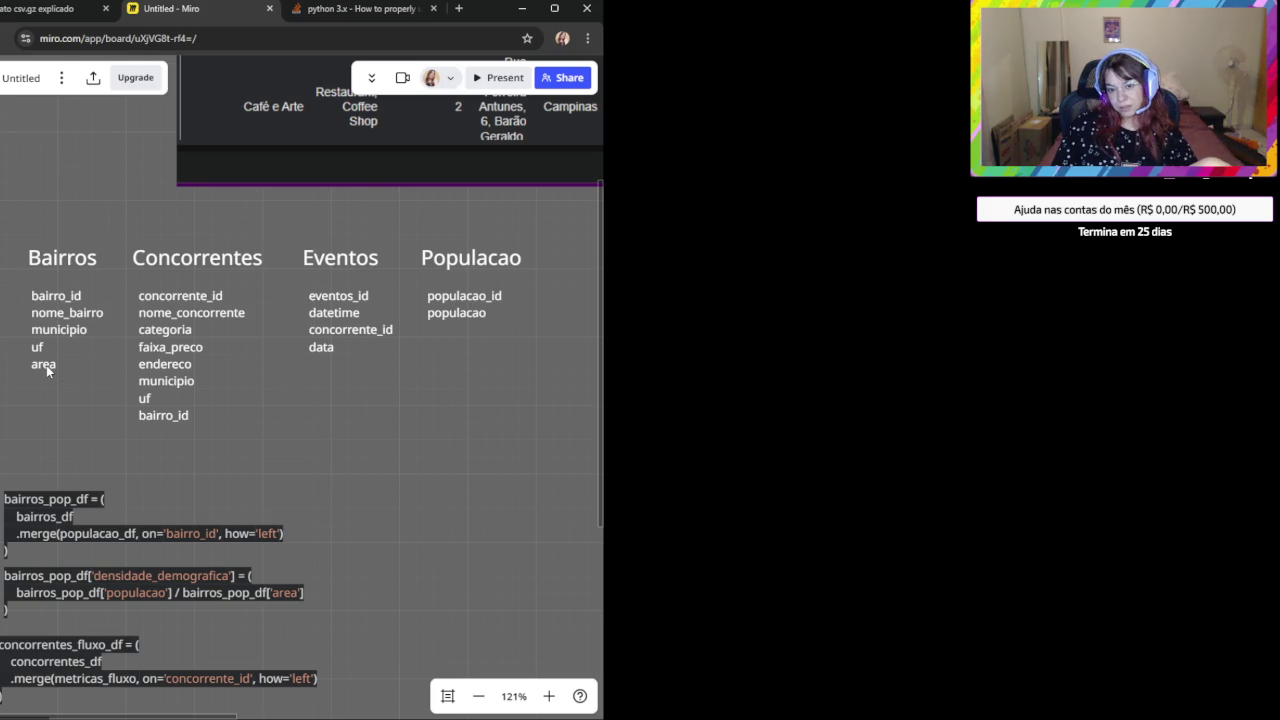
left_click(46, 365)
left_click(85, 397)
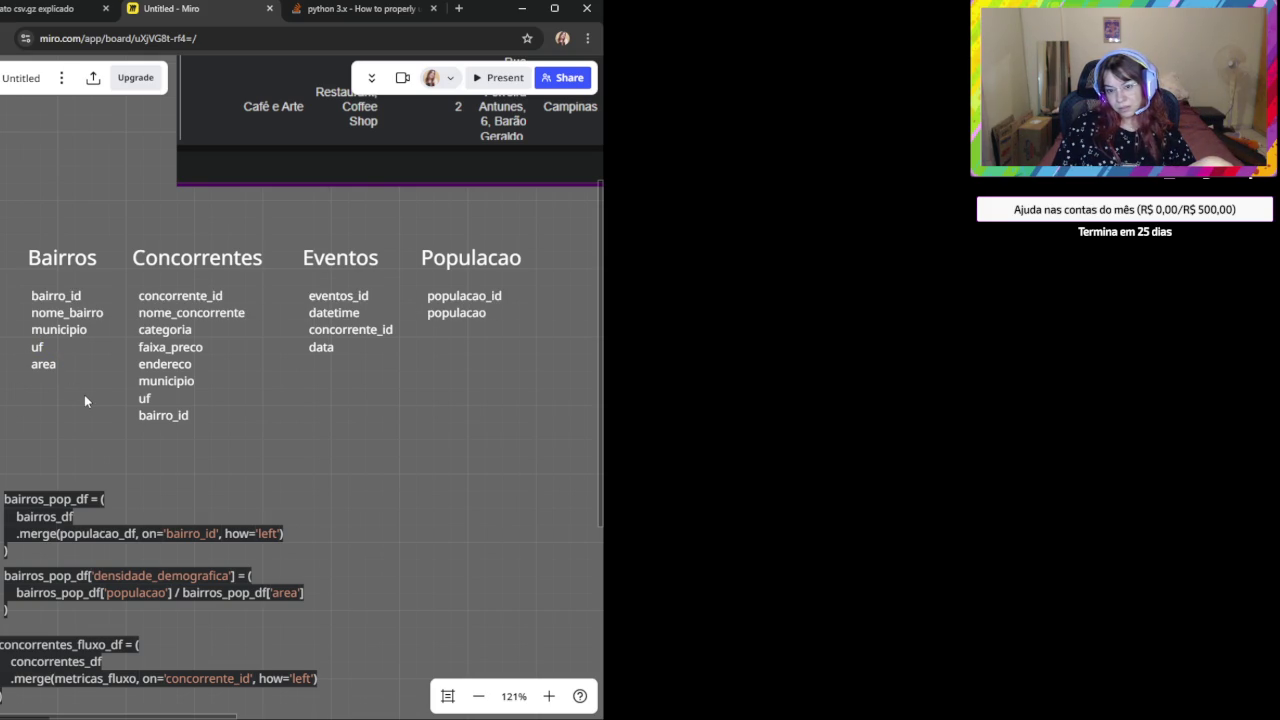
left_click(45, 346)
mouse_move(43, 369)
left_mouse_down()
mouse_move(57, 377)
mouse_move(50, 390)
left_mouse_up()
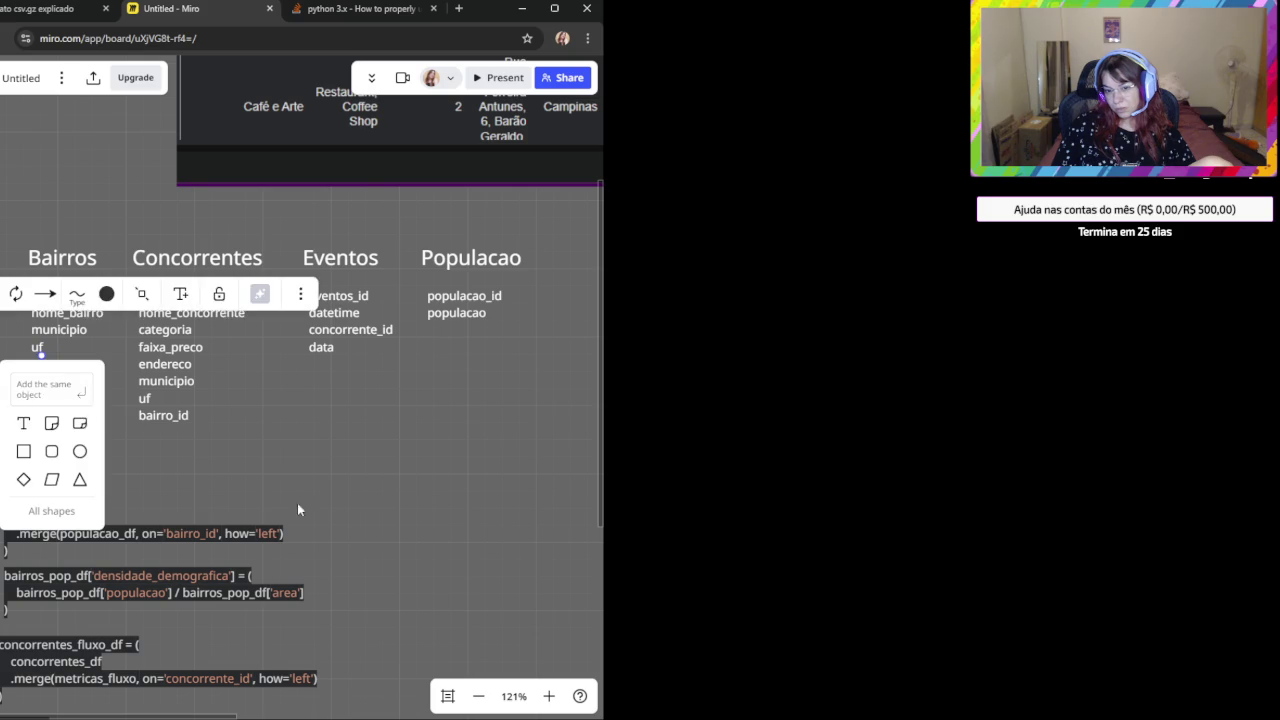
left_click(244, 504)
left_click(47, 379)
key("Delete")
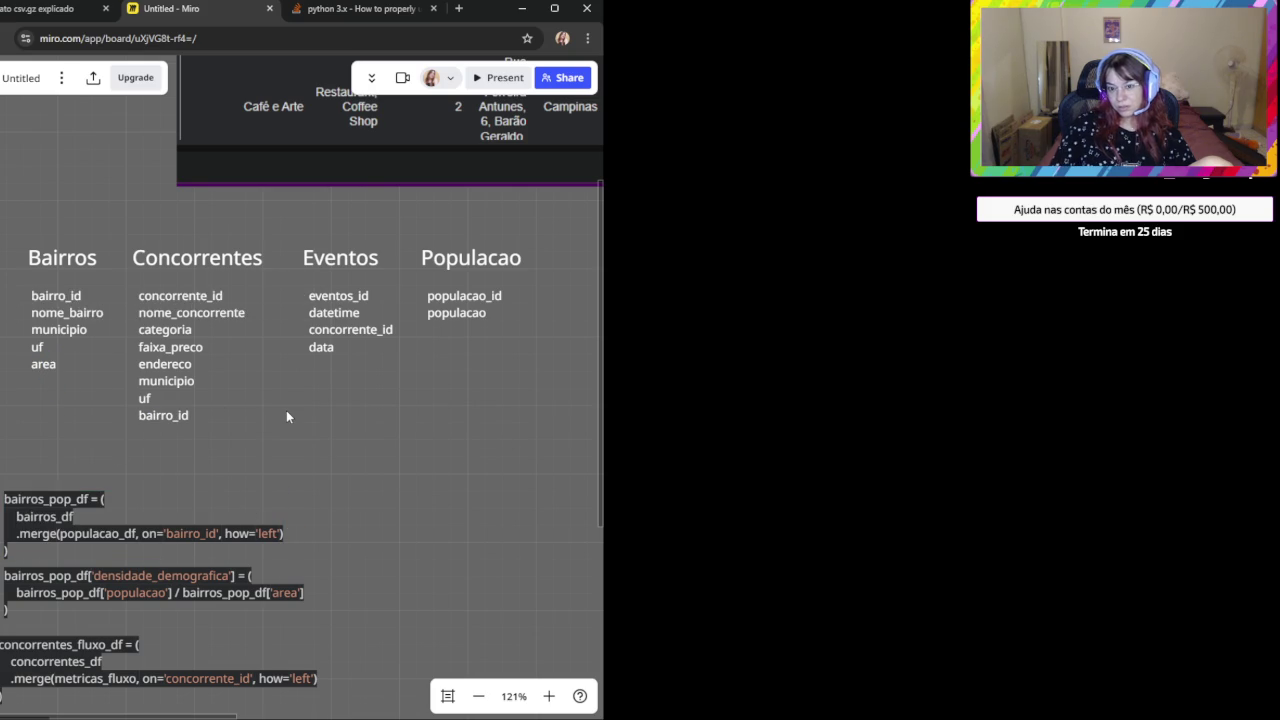
left_click(60, 294)
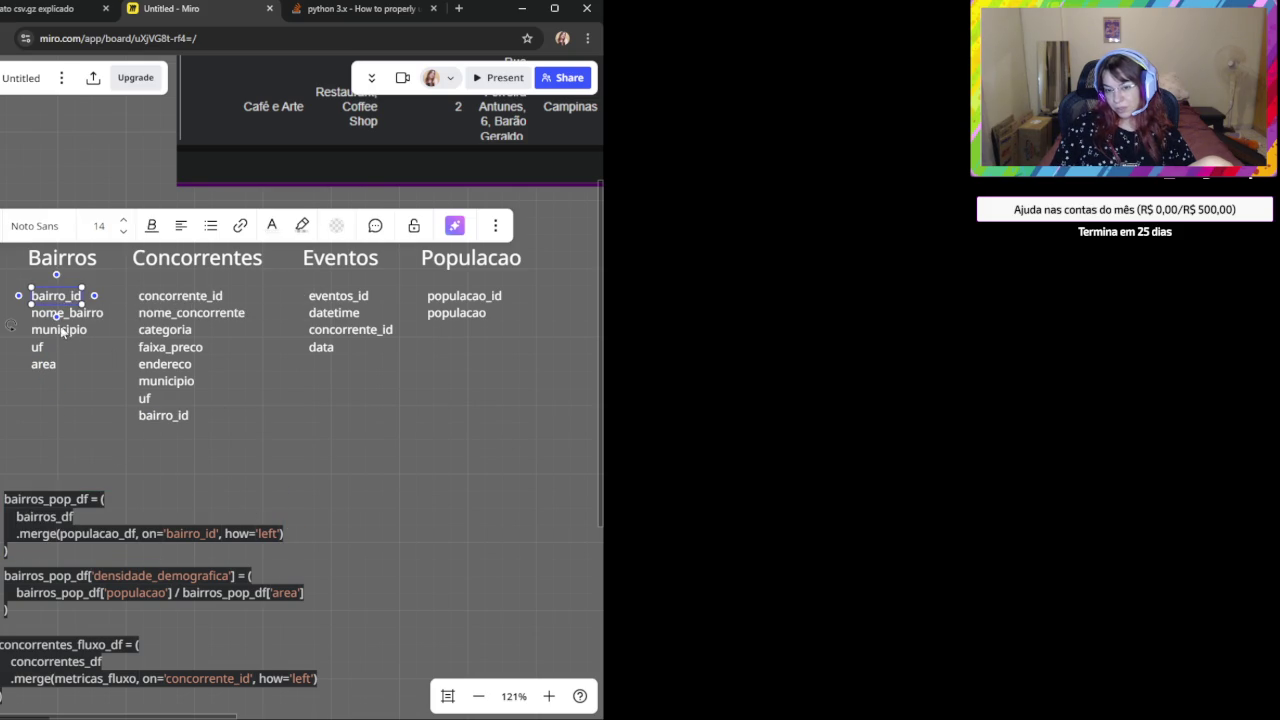
left_click(88, 318)
left_click(53, 332)
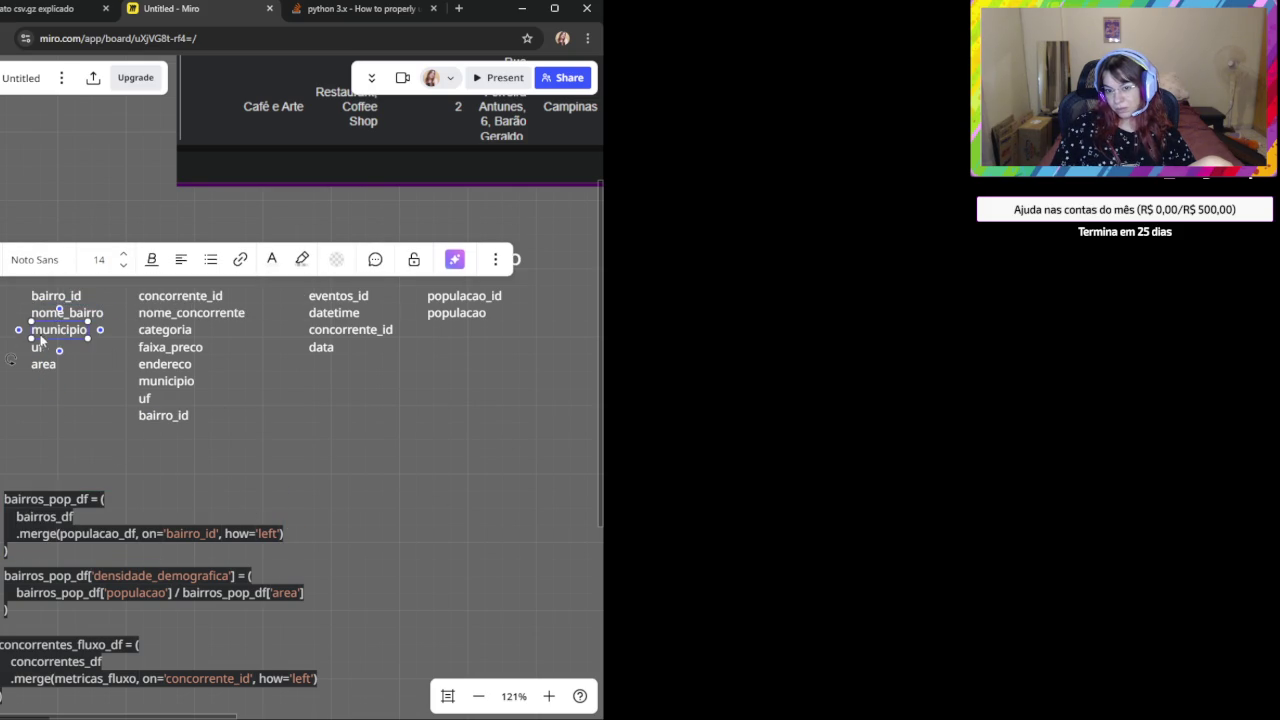
left_click(65, 401)
left_click(35, 350)
left_click(55, 380)
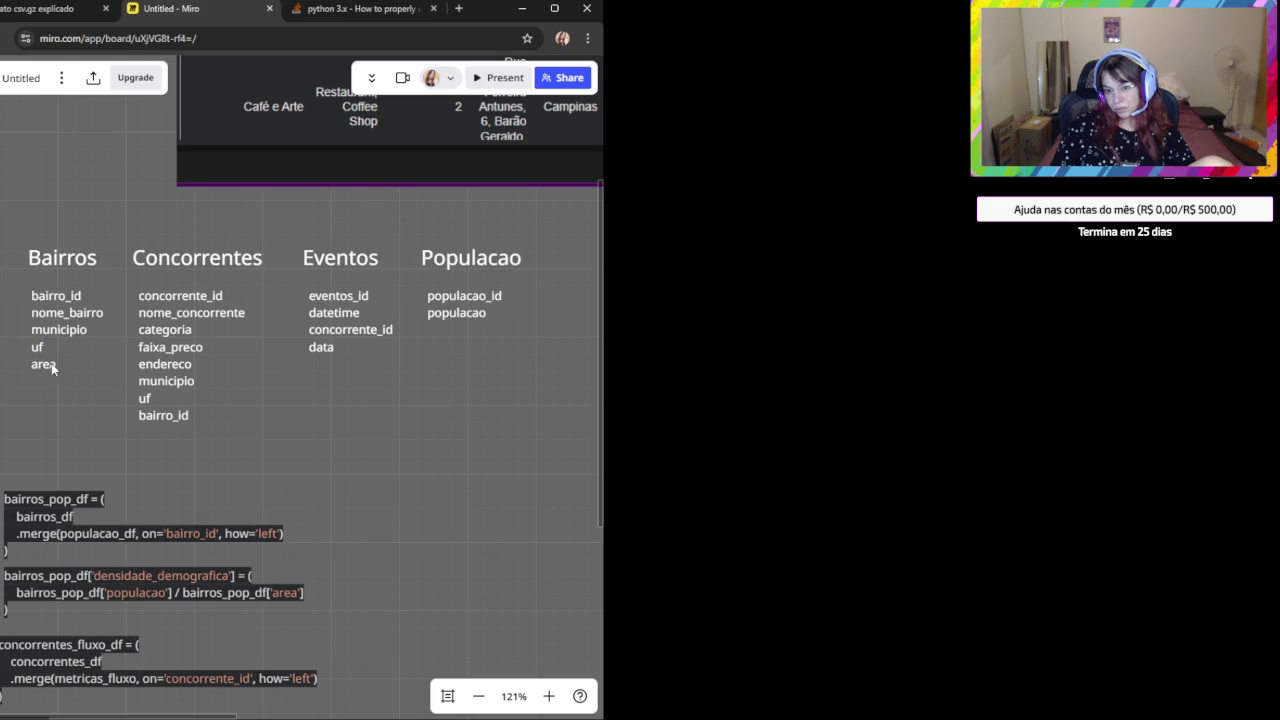
left_click(77, 411)
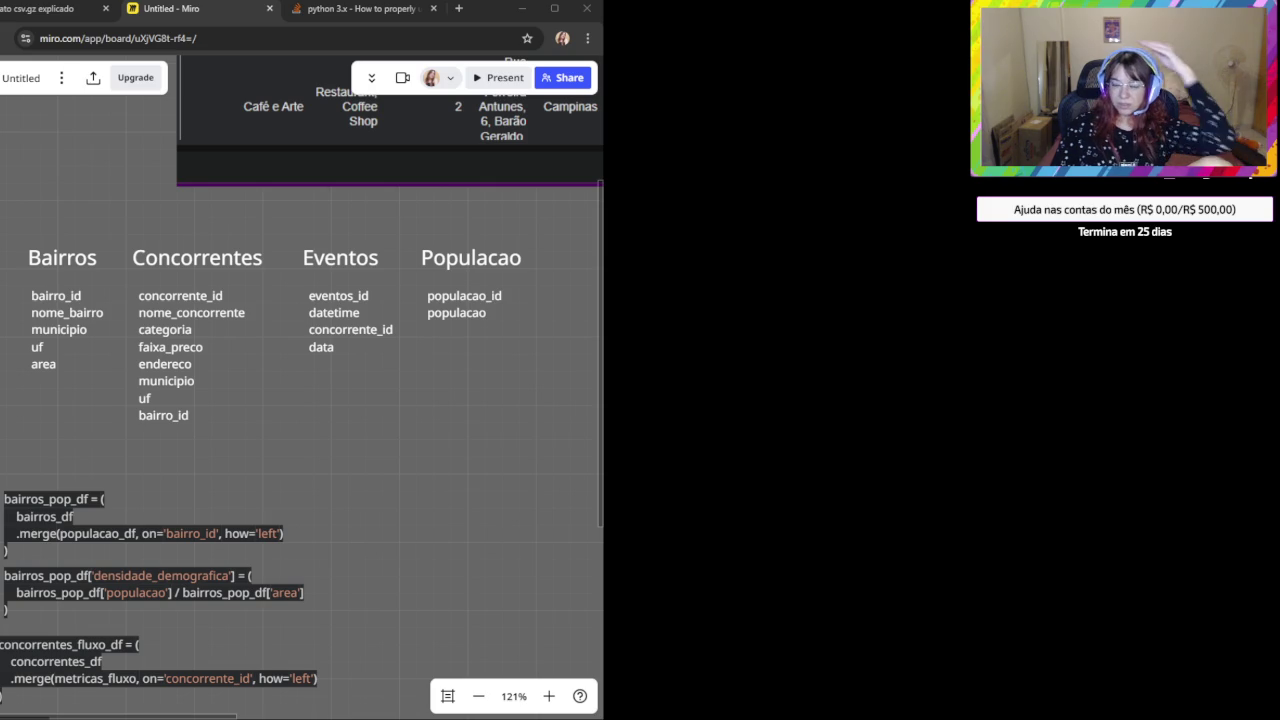
left_click(185, 296)
left_click(227, 335)
left_click(203, 314)
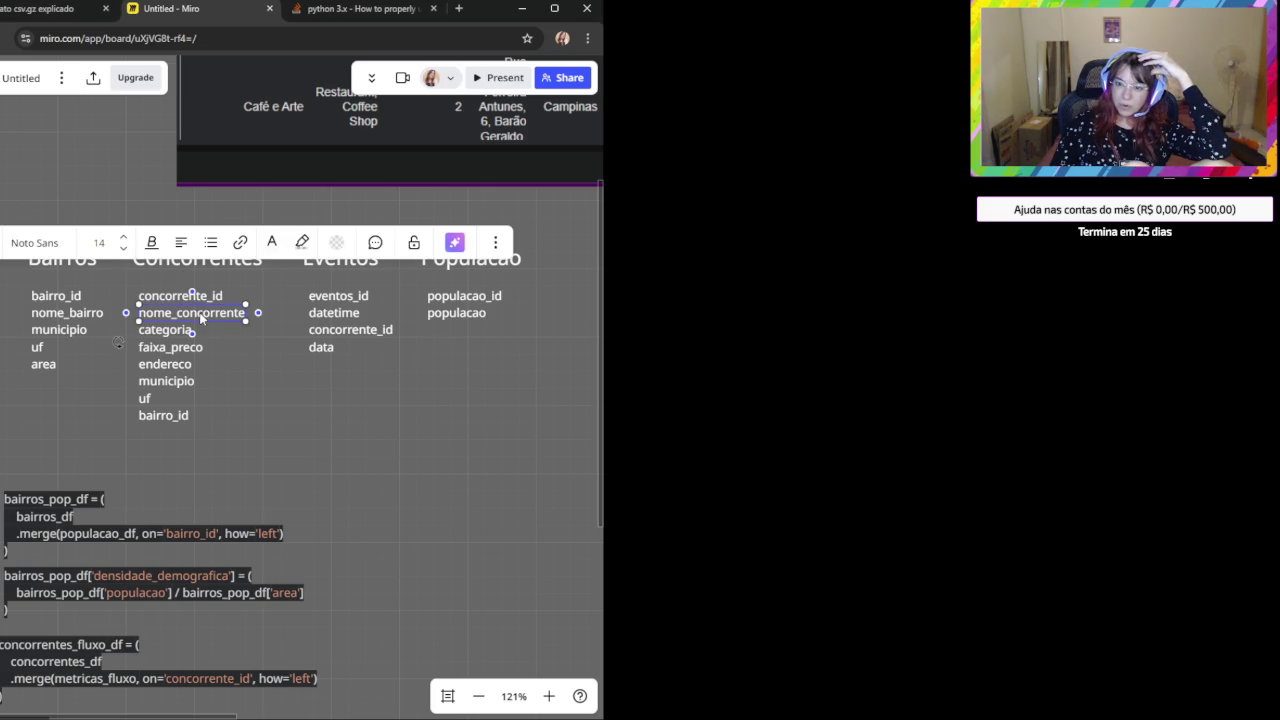
left_click(165, 298)
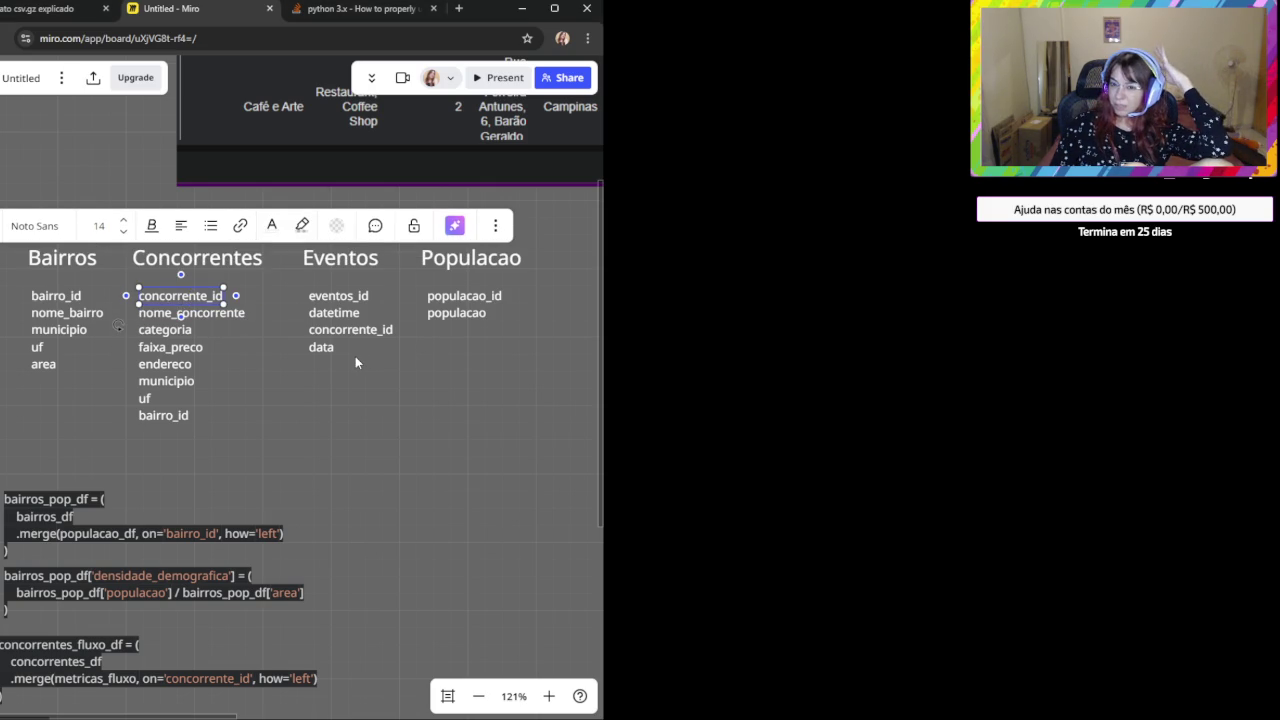
left_click(265, 361)
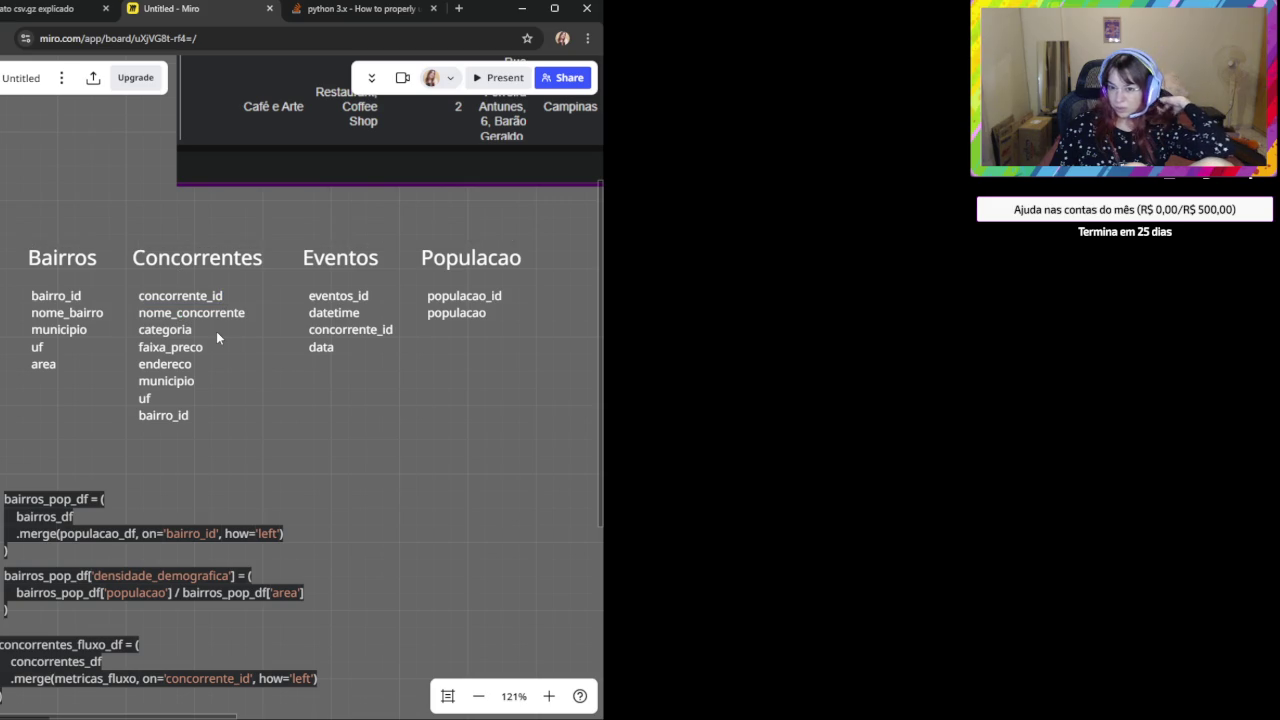
left_click(166, 383)
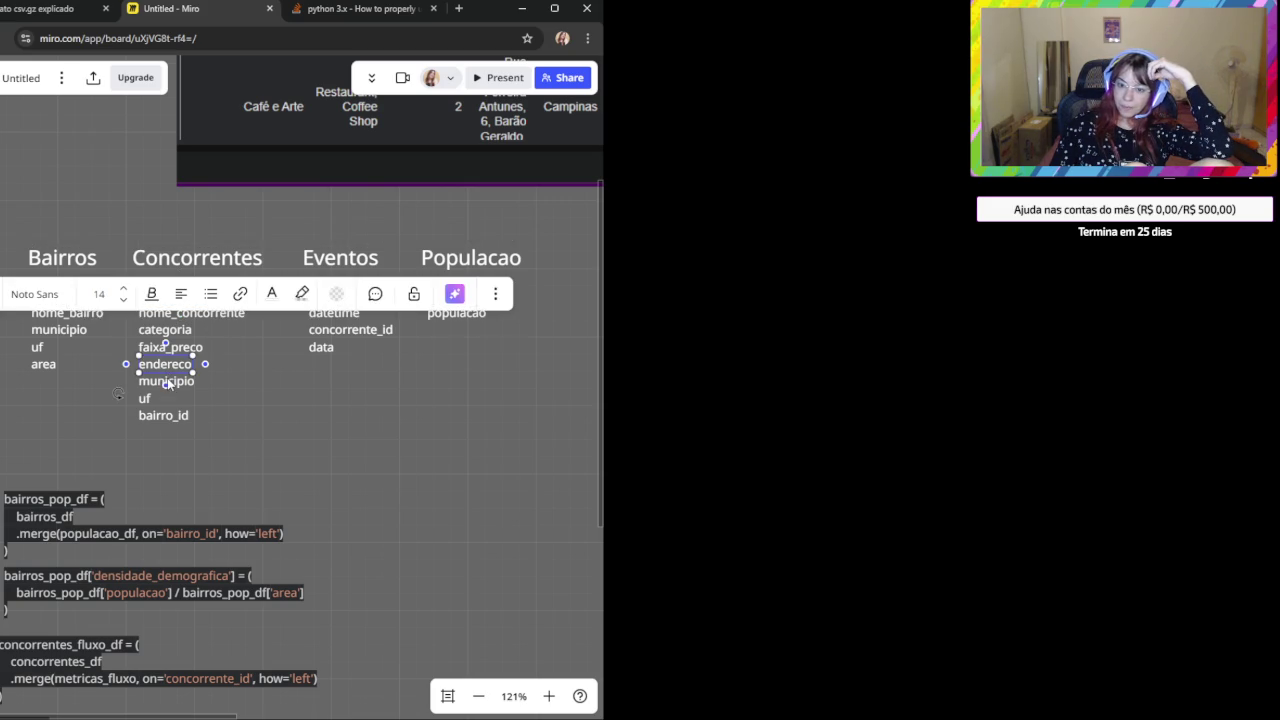
left_click(273, 439)
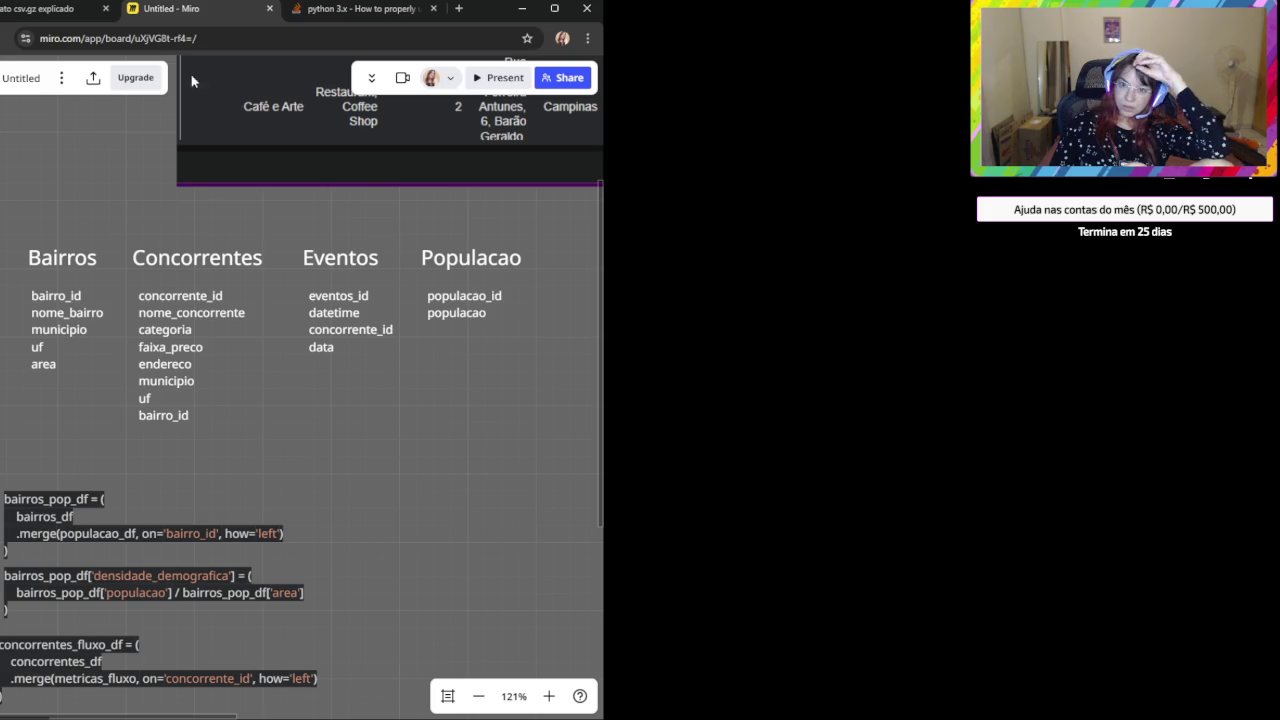
left_click(50, 8)
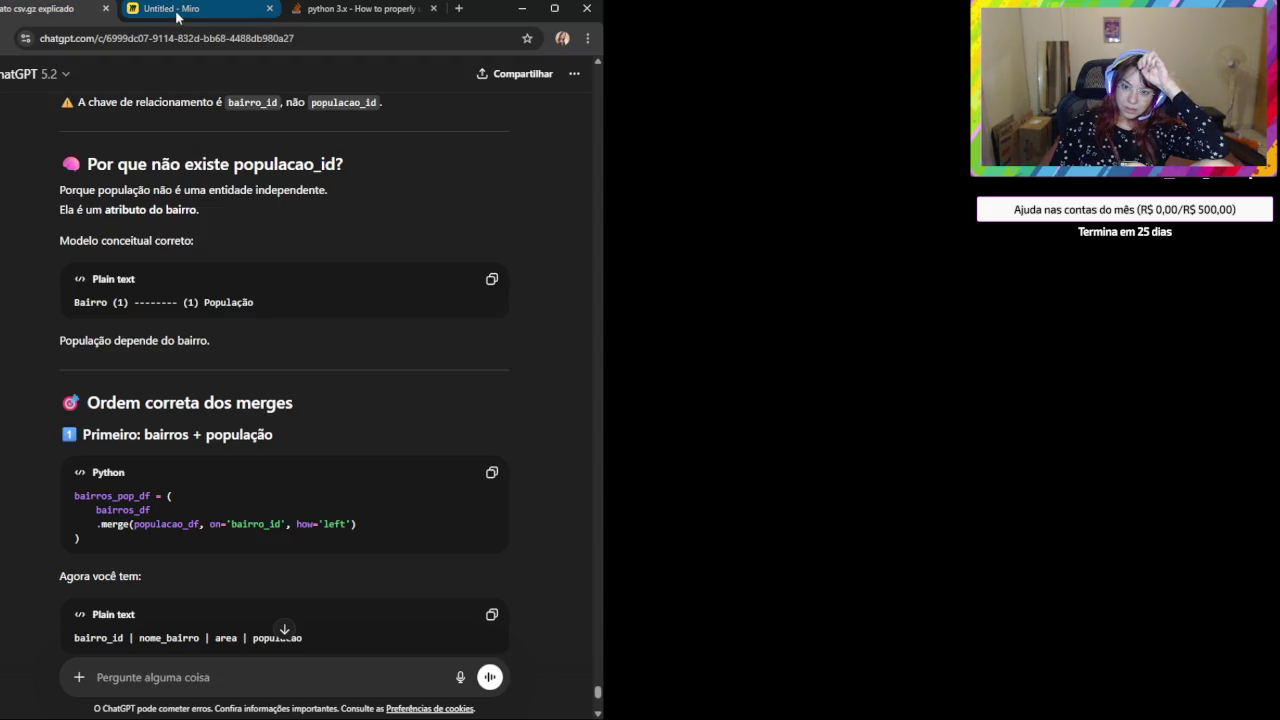
Copy the first bairros_pop_df merge code under 'Ordem correta dos merges' into the message box.
scroll(340, 513, "down", 1)
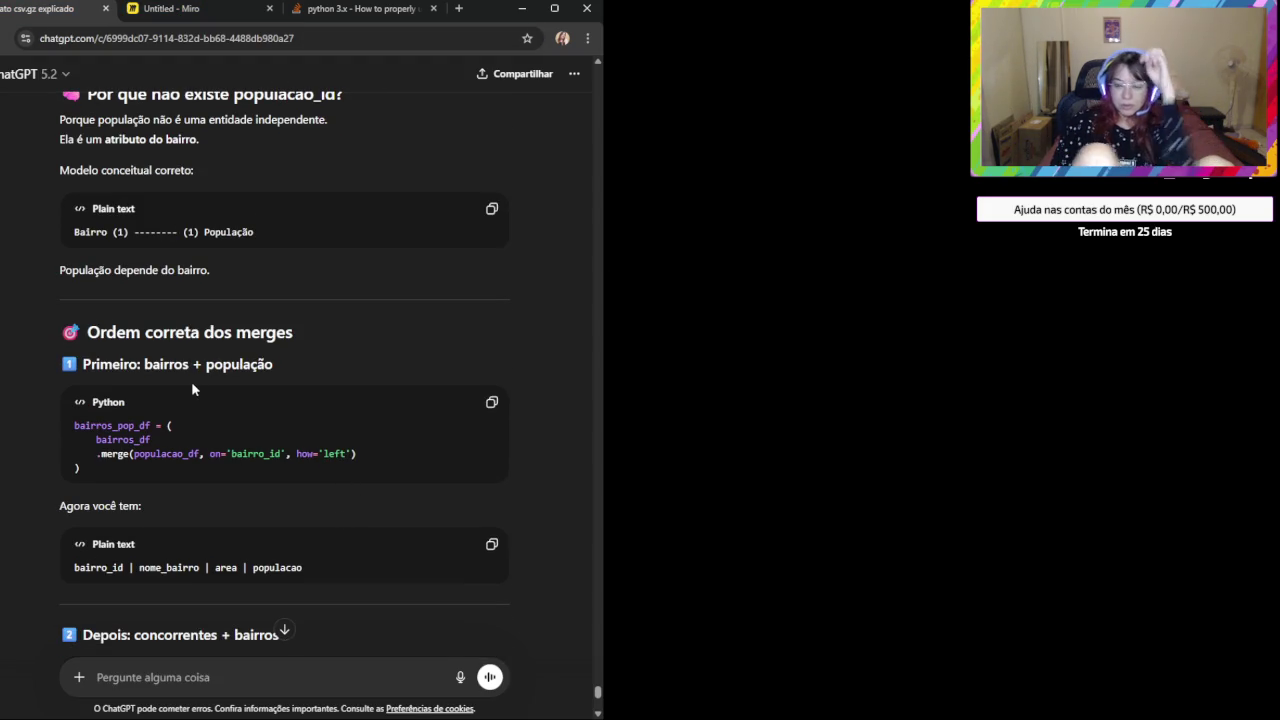
left_click_drag(277, 366, 144, 364)
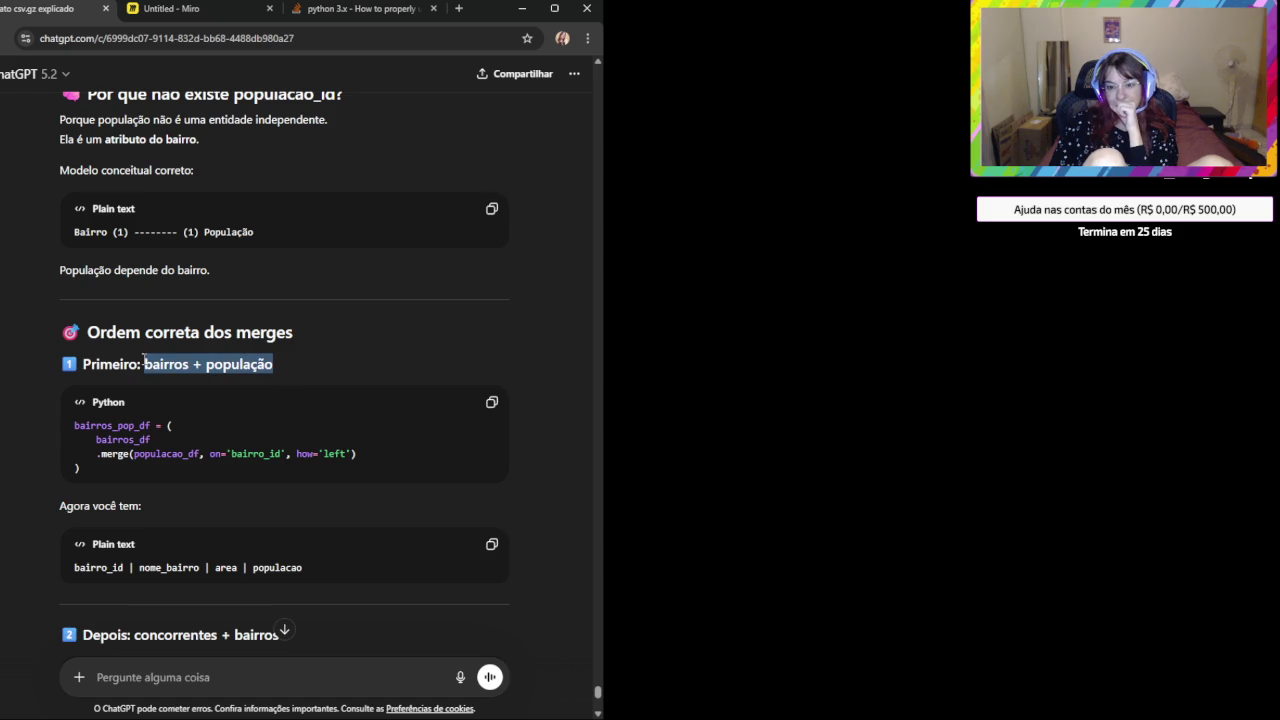
triple_click(136, 565)
scroll(200, 540, "down", 2)
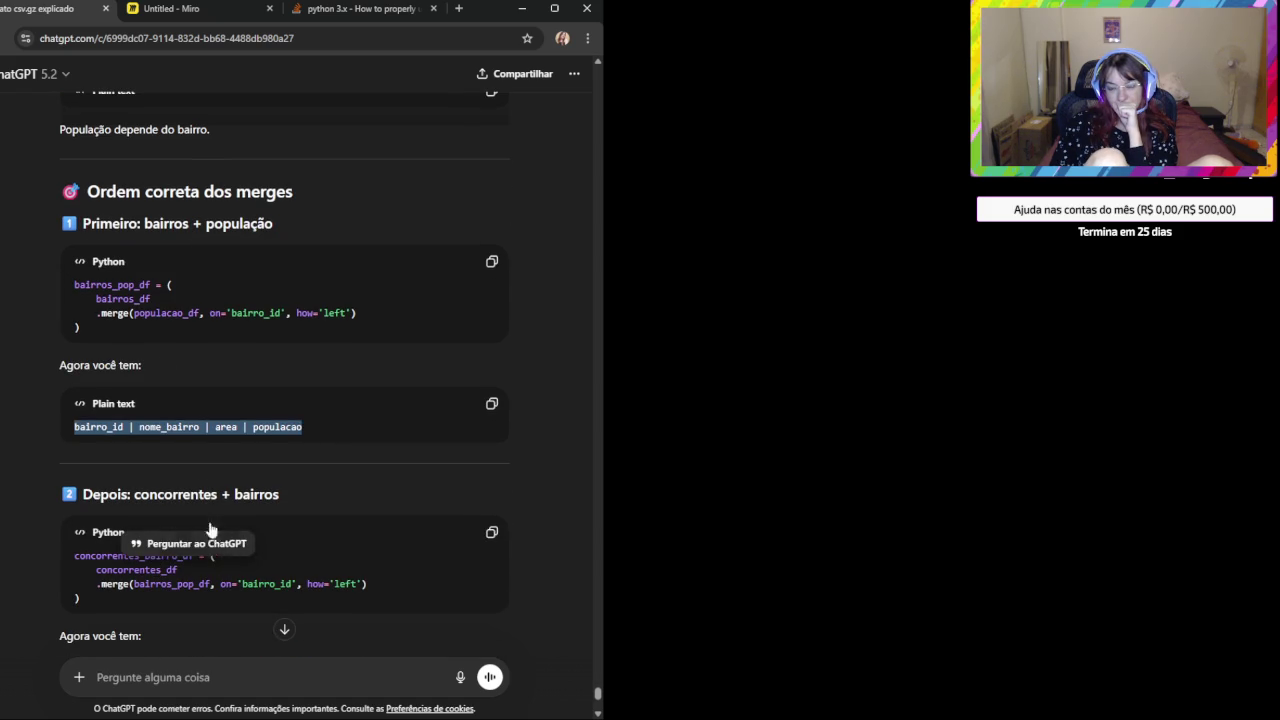
left_click_drag(158, 331, 55, 306)
key("ctrl+c")
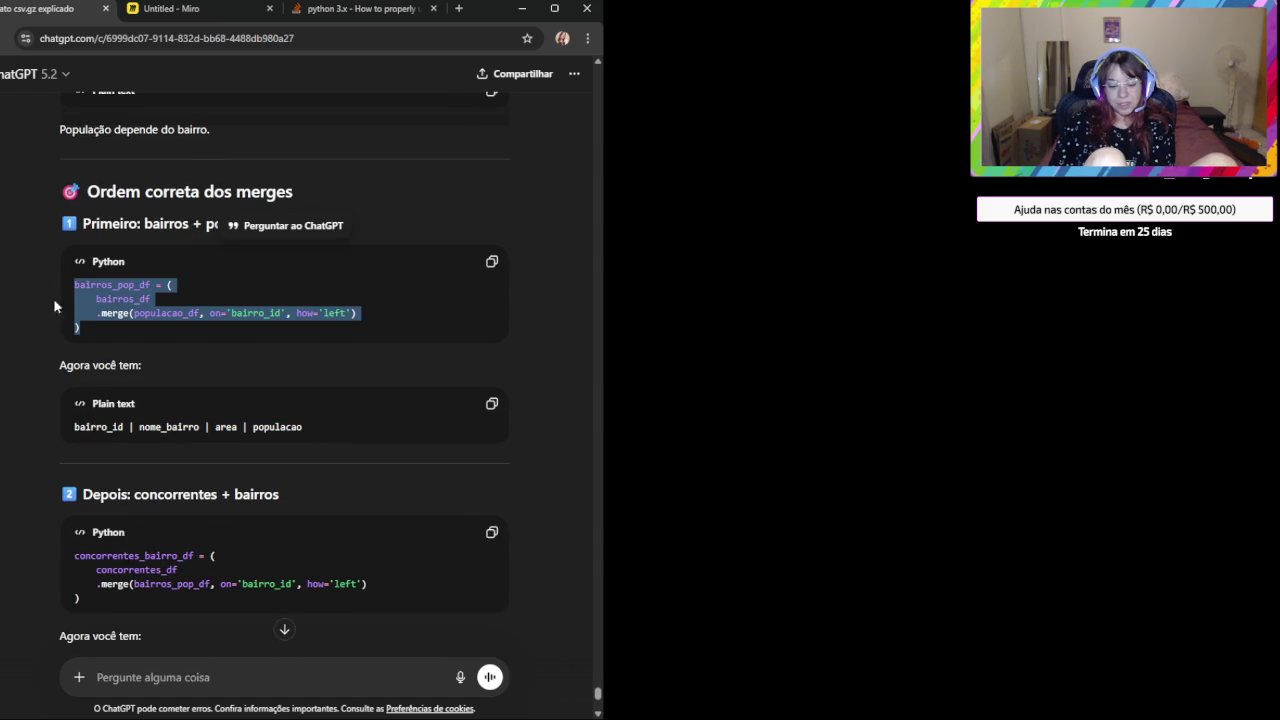
left_click(237, 671)
key("ctrl+v")
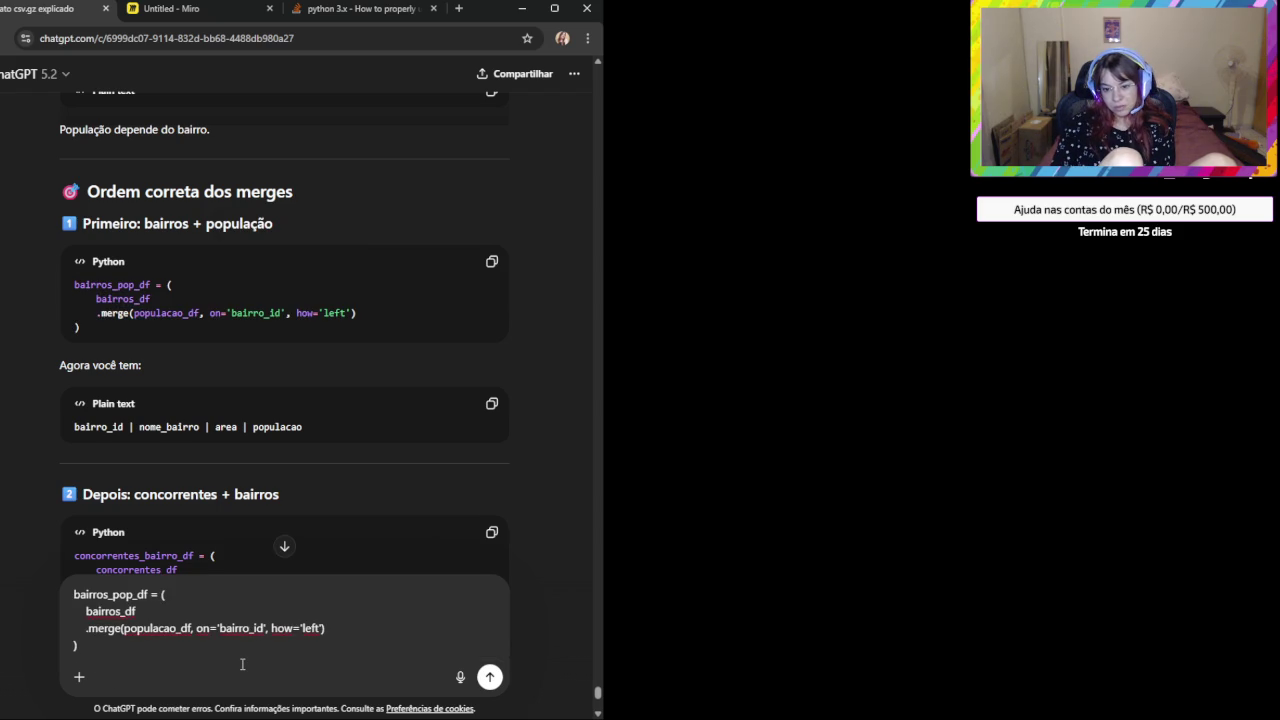
Below the pasted code, ask whether merging without crossing the ids is bad, and send it.
key("shift+Return")
type("Mas asqui vvocê faz um merge s")
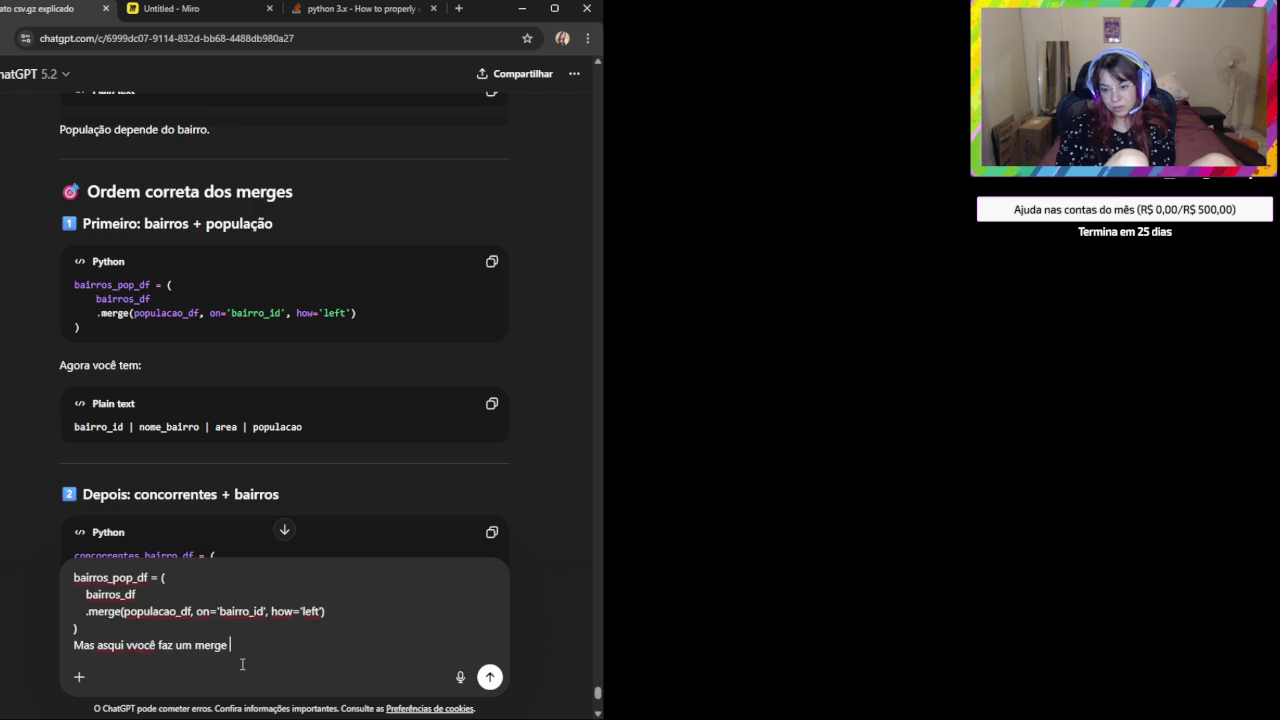
type("em ")
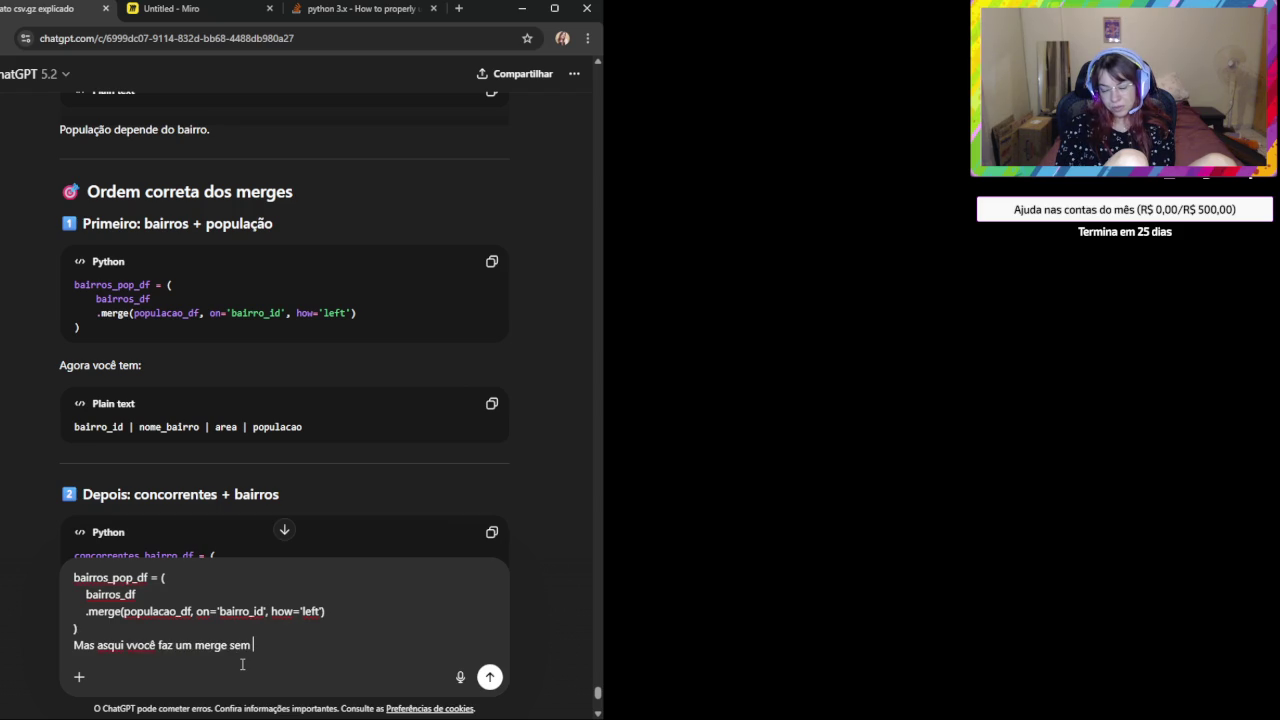
type("cruzar os id")
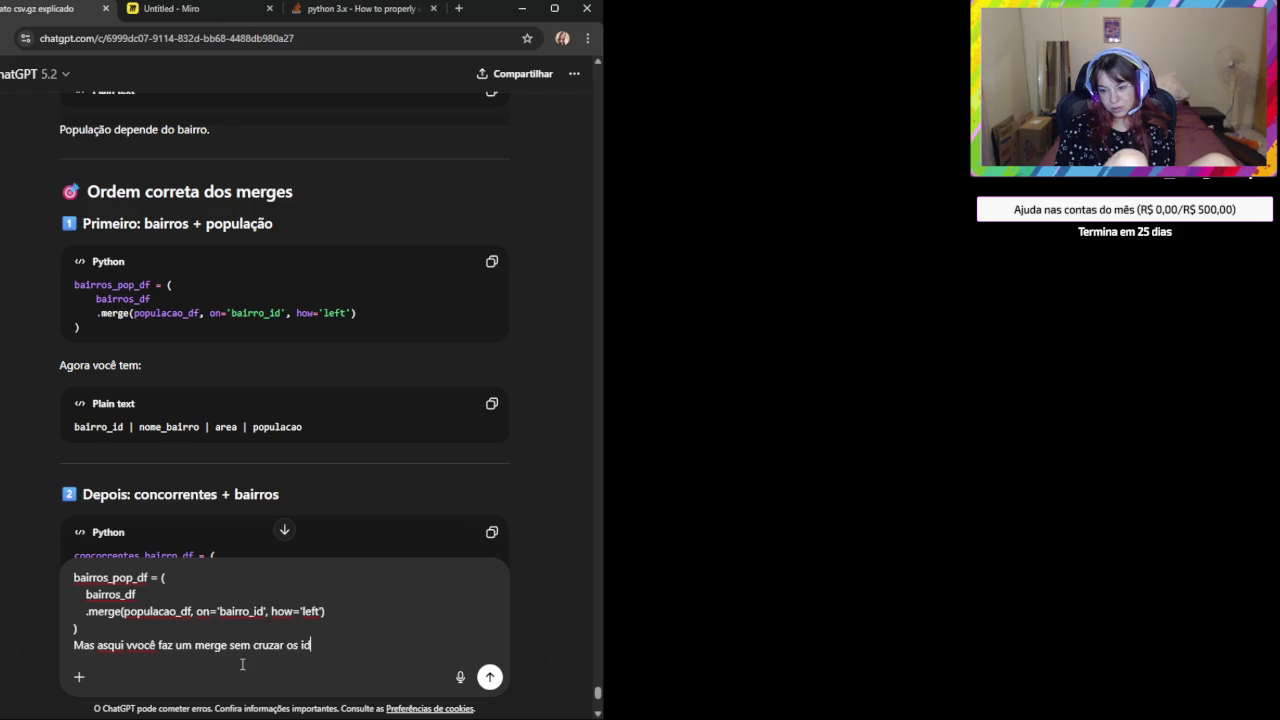
type("'s,")
type(" isso não é ruim?")
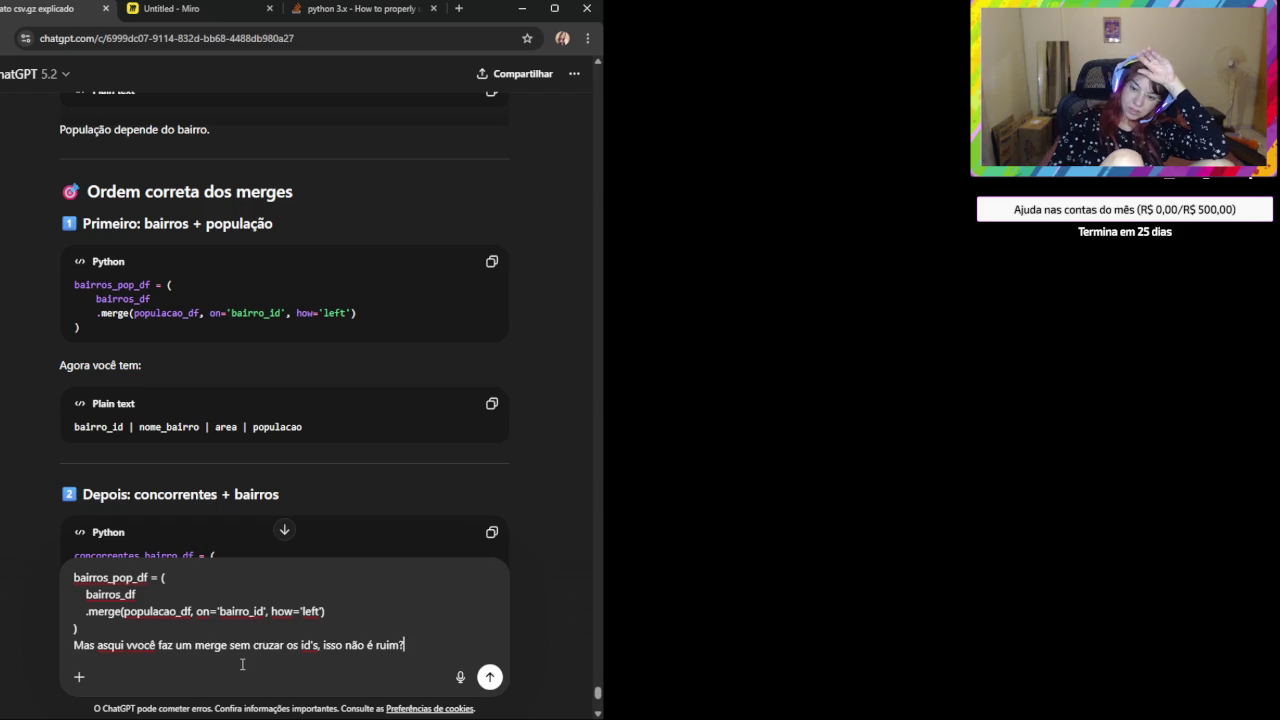
key("Return")
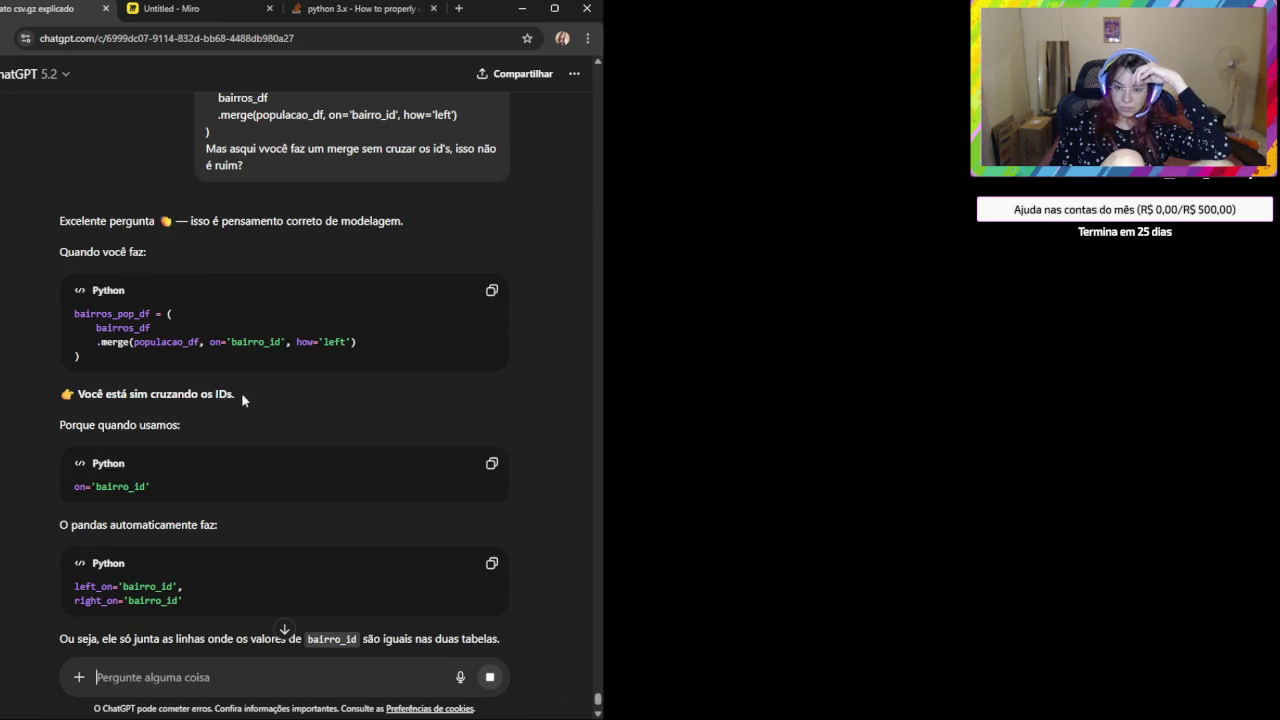
Highlight the on='bairro_id' and right_on lines in ChatGPT's reply.
triple_click(115, 487)
scroll(125, 520, "down", 1)
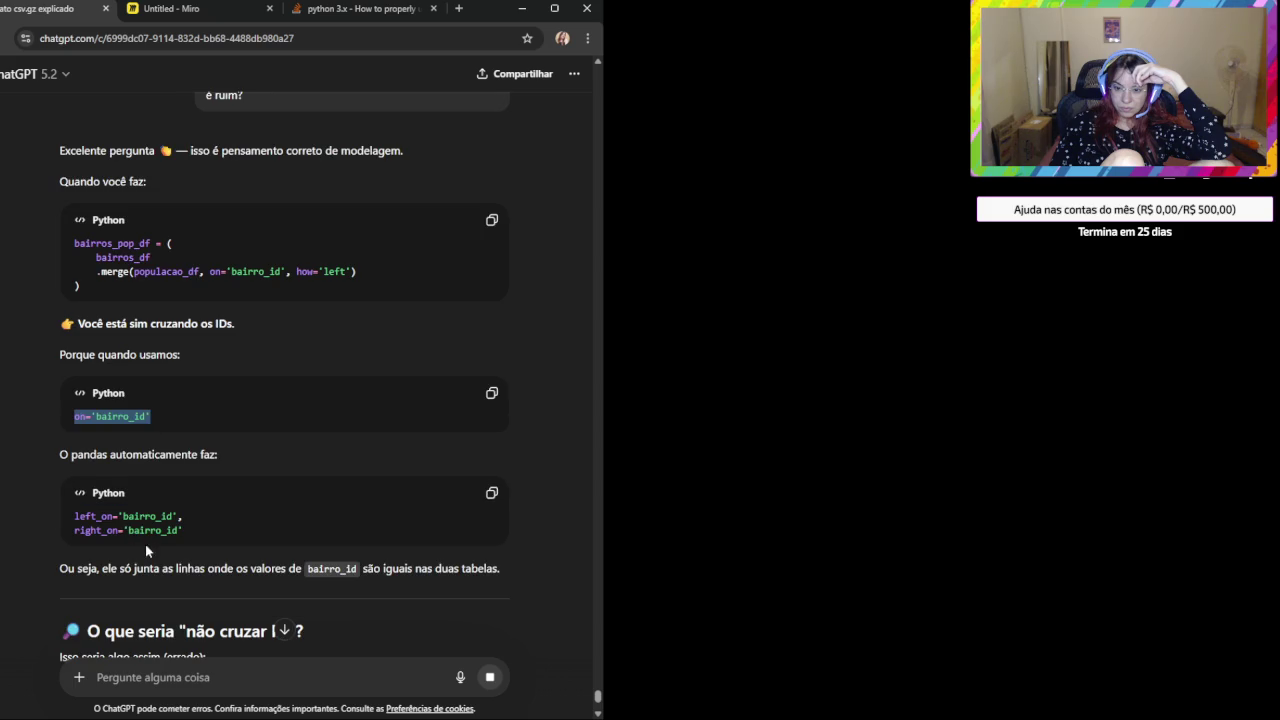
double_click(104, 531)
left_click_drag(187, 533, 66, 532)
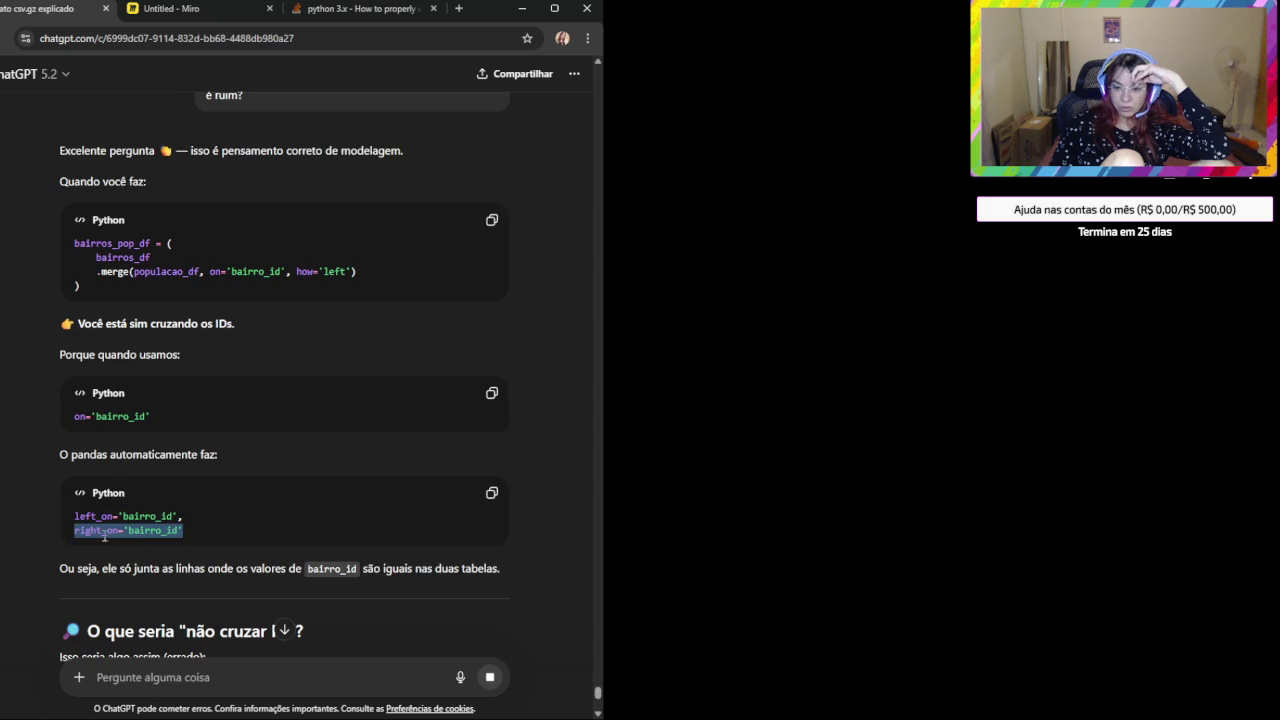
Draft the follow-up 'No right_on não existe bairro_id só existe population_id' on a new line.
left_click(175, 676)
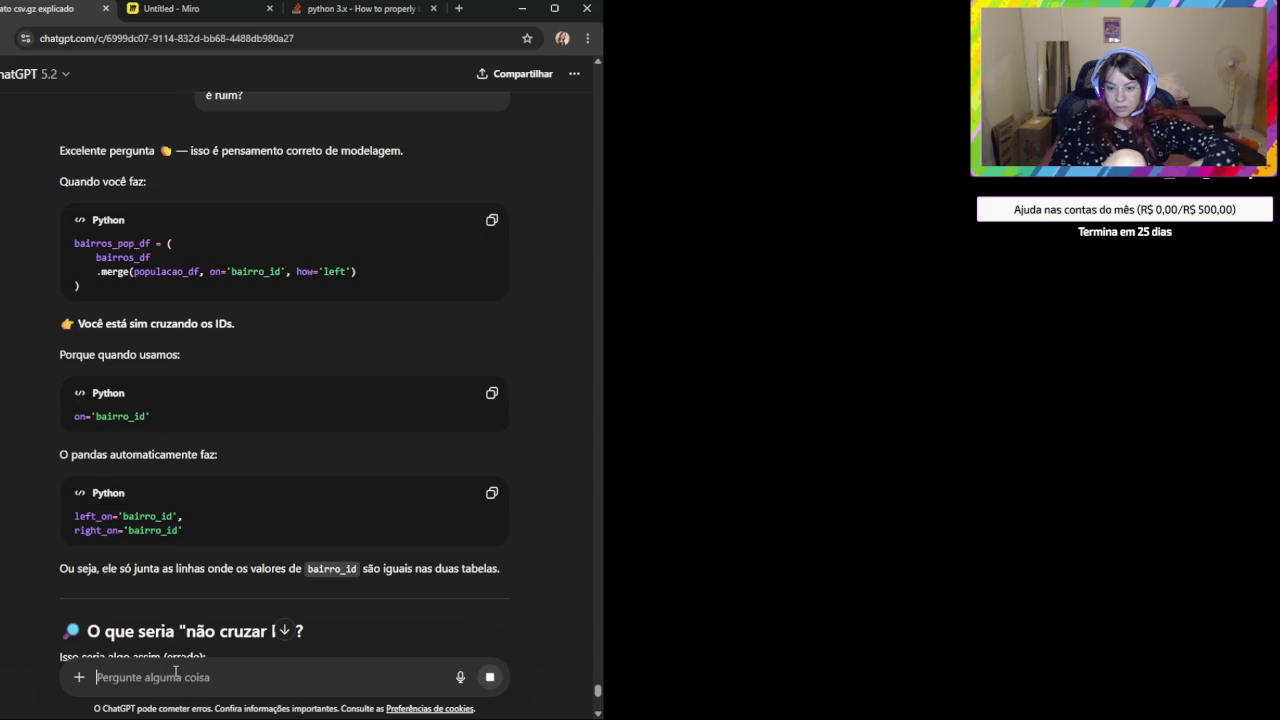
type("No right_on não existe bairro ")
type("_id só exeis")
key("BackSpace")
key("BackSpace")
key("BackSpace")
type("iste pi")
key("BackSpace")
type("upu")
key("BackSpace")
key("BackSpace")
key("BackSpace")
type("opulation_")
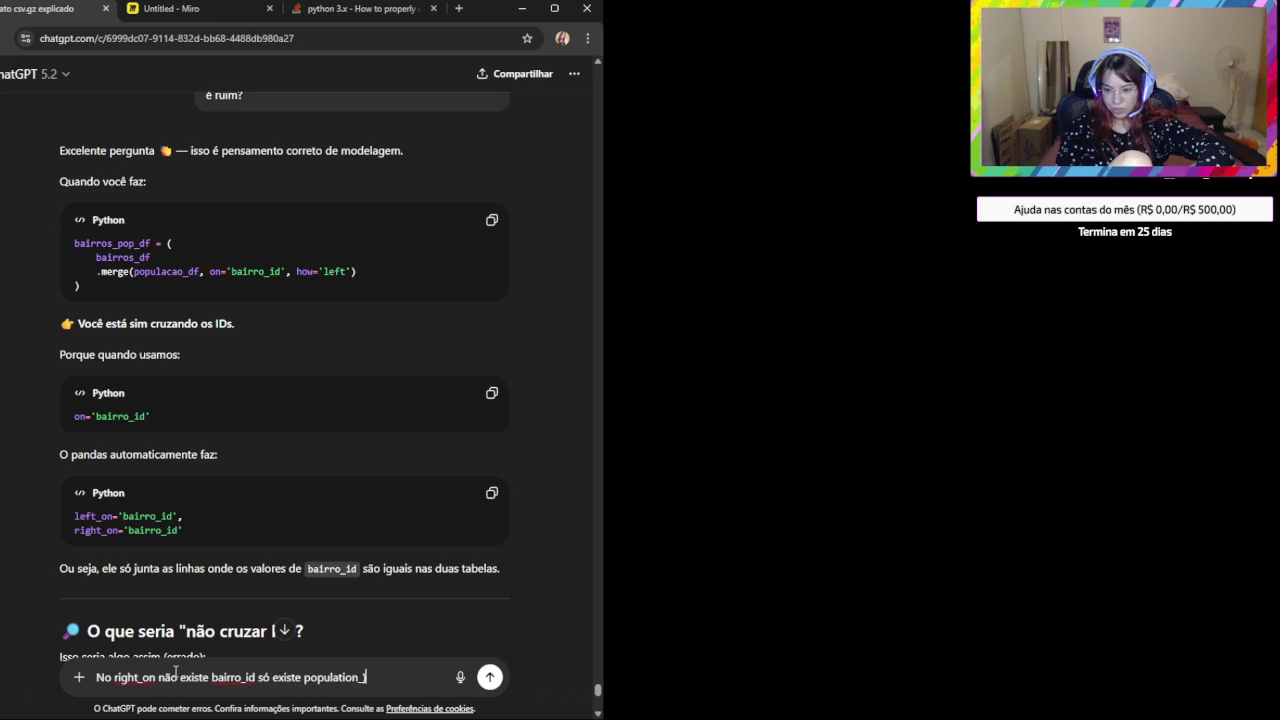
type("id")
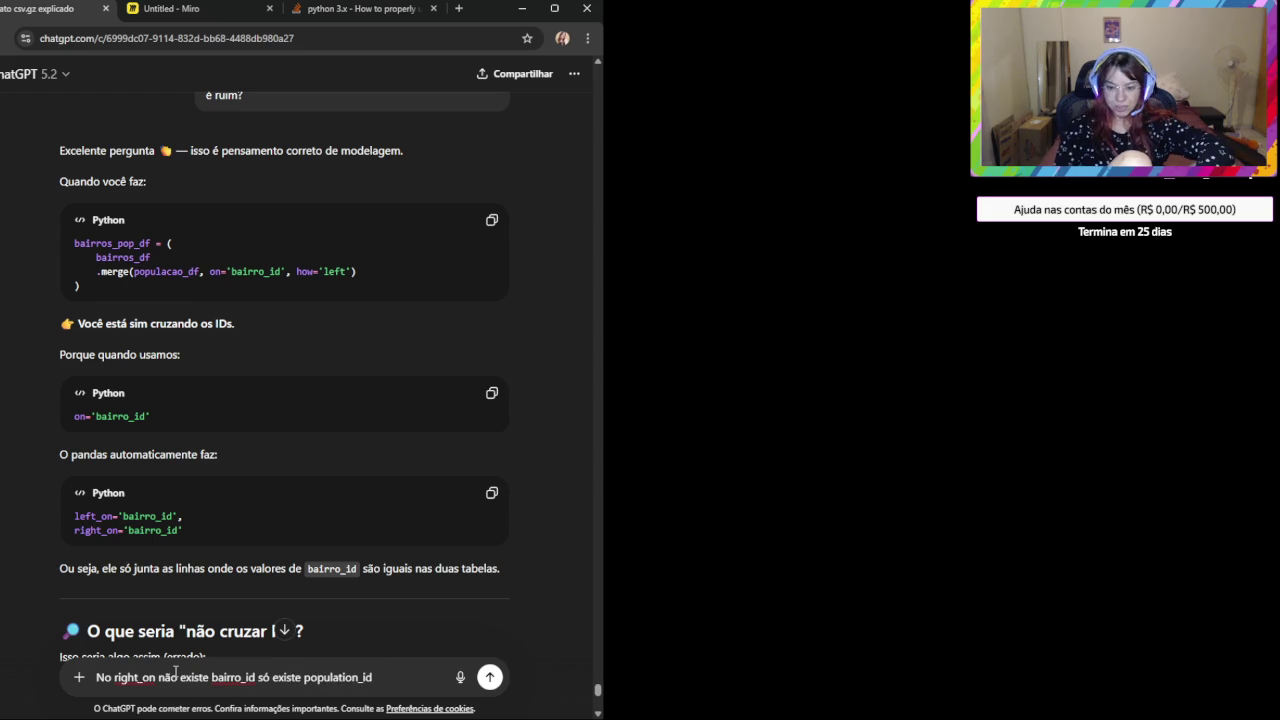
key("shift+Return")
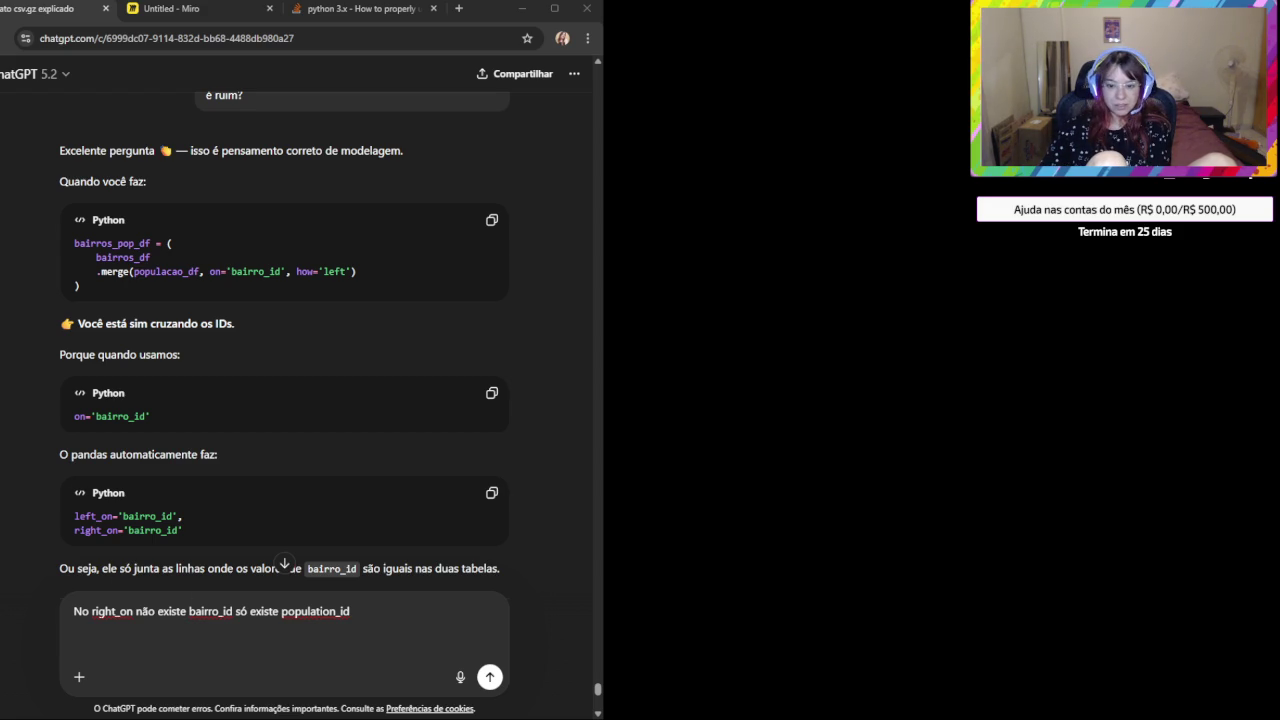
Attach the populacao_df screenshot to the follow-up, send it, and highlight the matching-values reply.
left_click(392, 632)
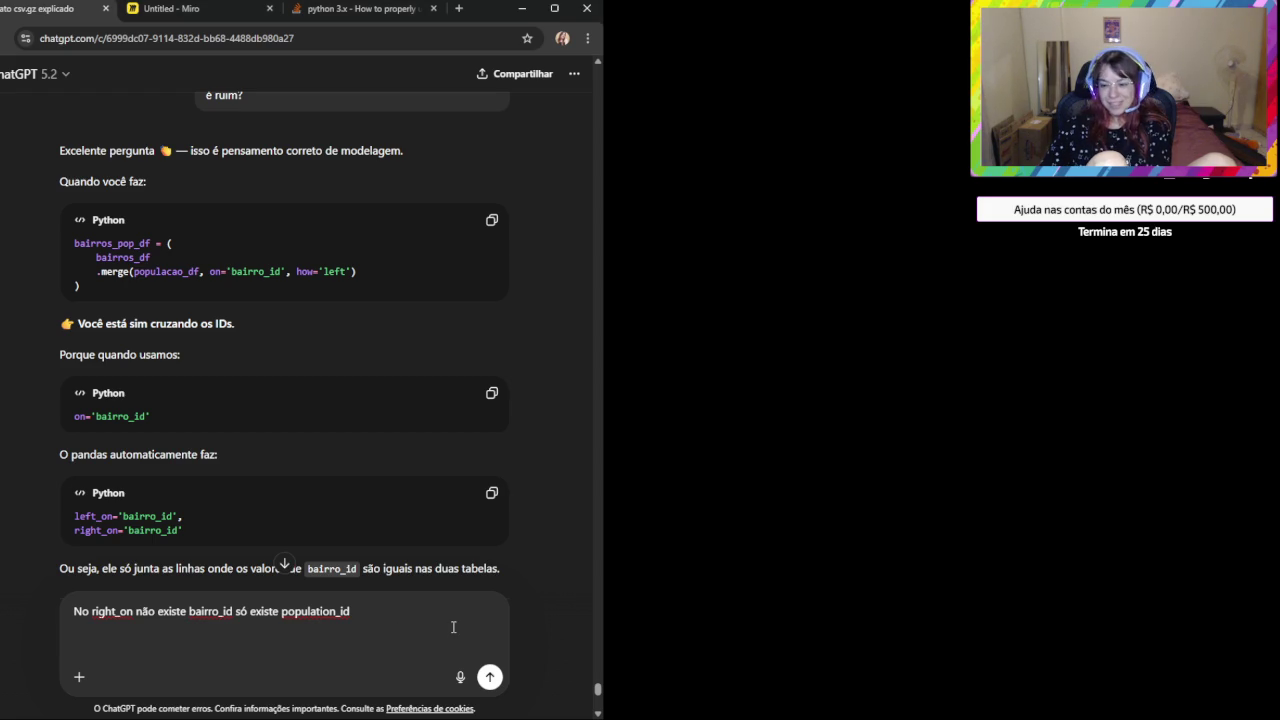
key("ctrl+v")
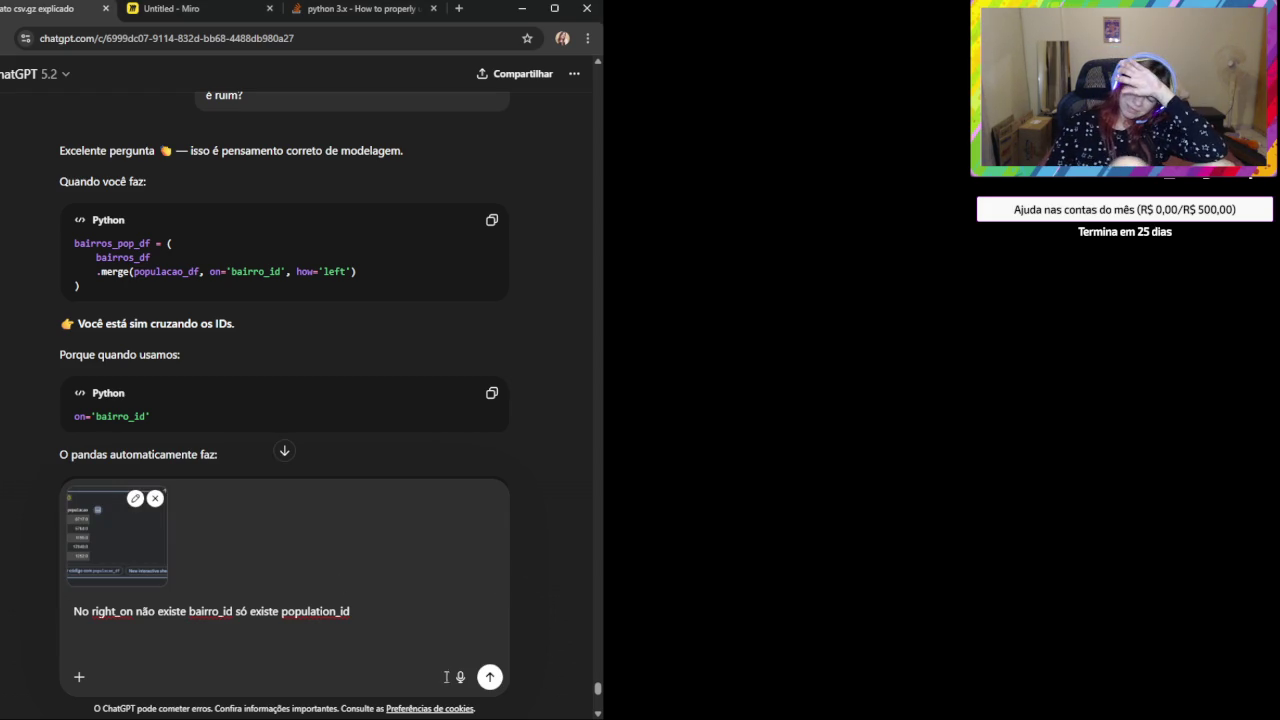
left_click(491, 677)
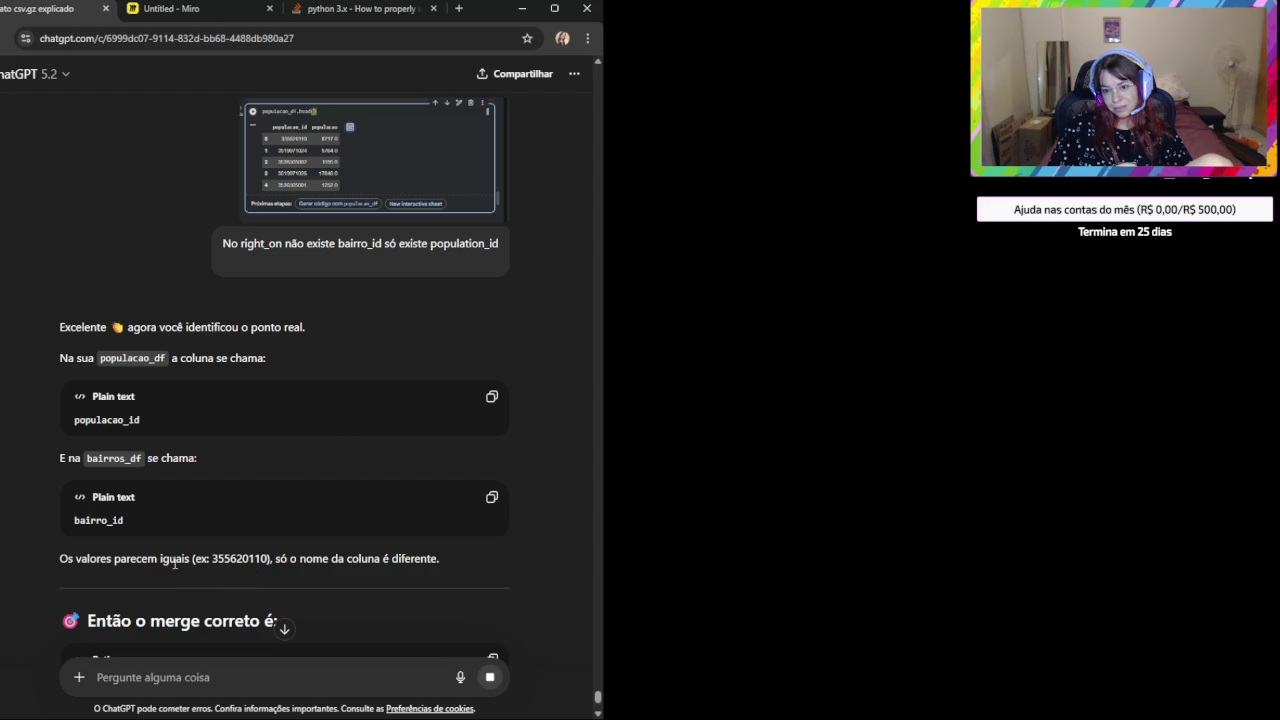
triple_click(346, 559)
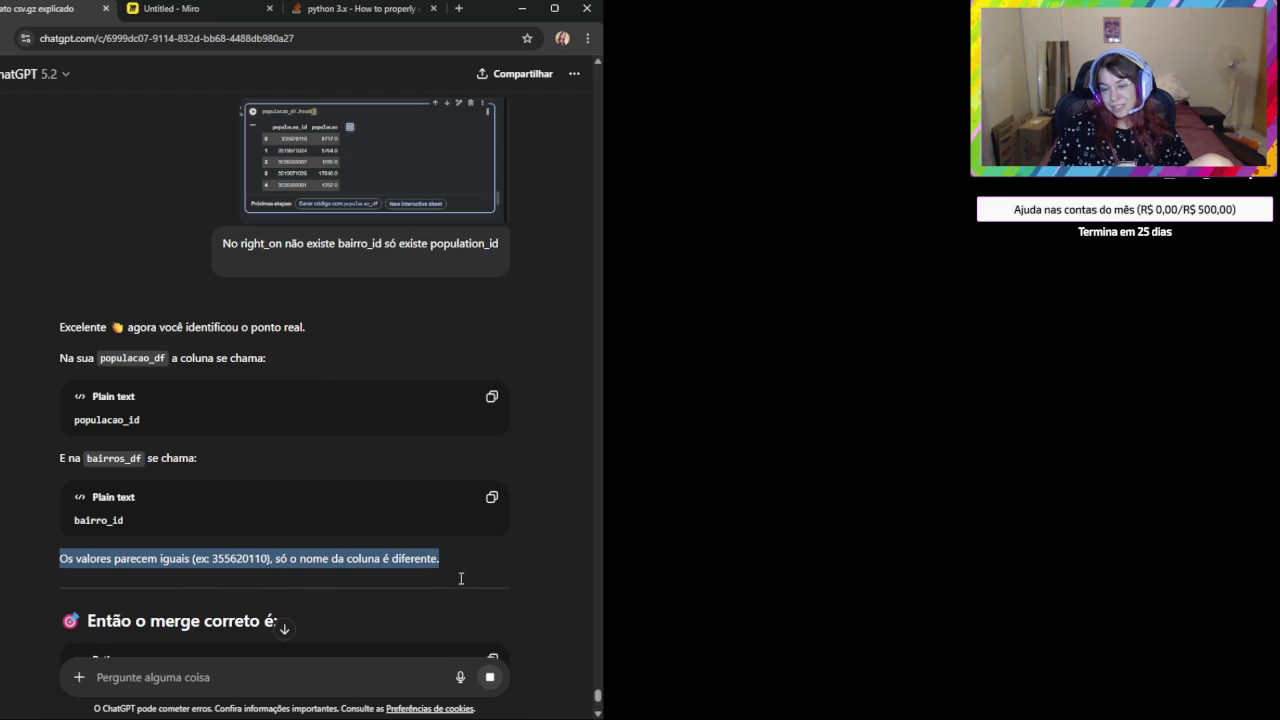
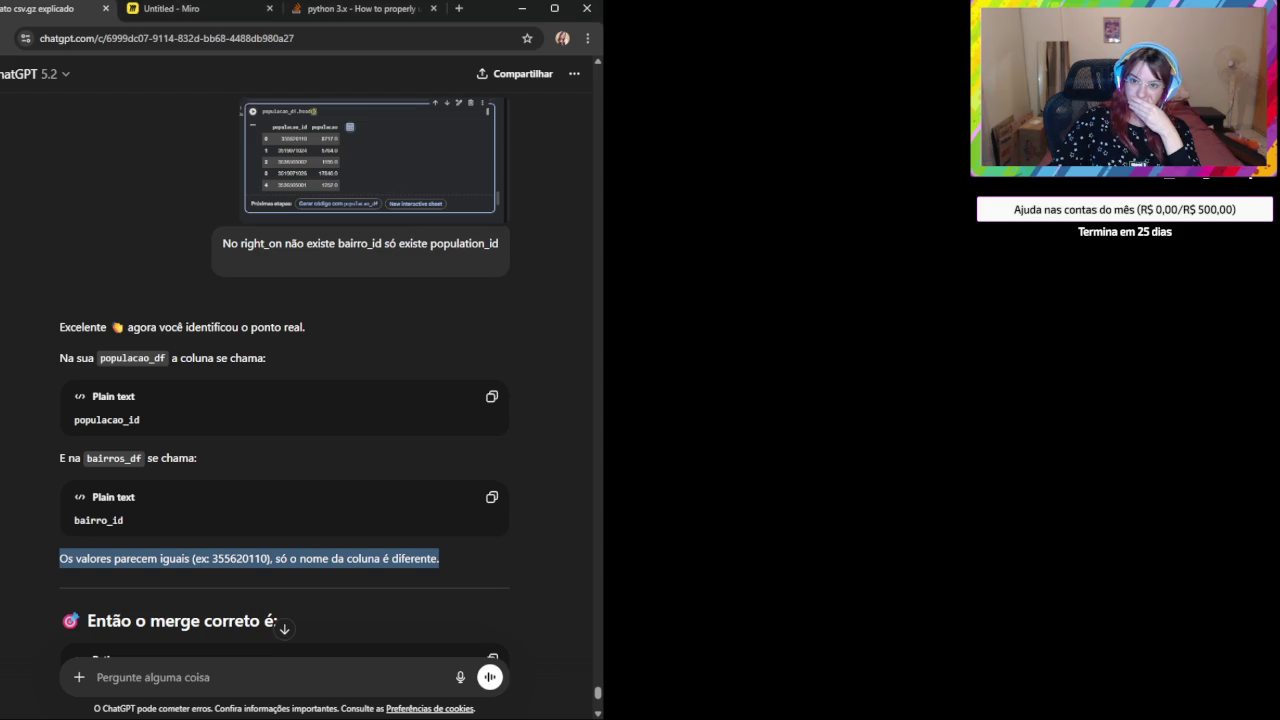
Switch from ChatGPT to the 'Untitled - Miro' board with the table schemas and merge code.
left_click(183, 12)
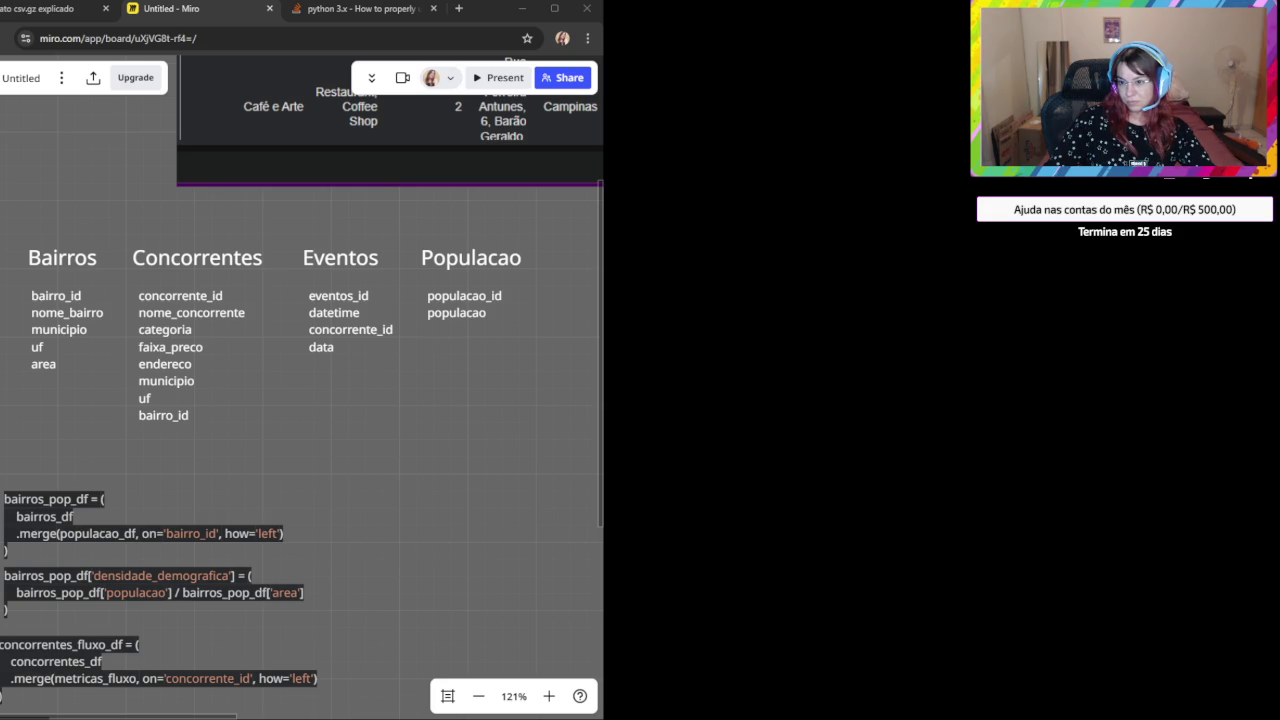
left_click(444, 304)
left_click(62, 300)
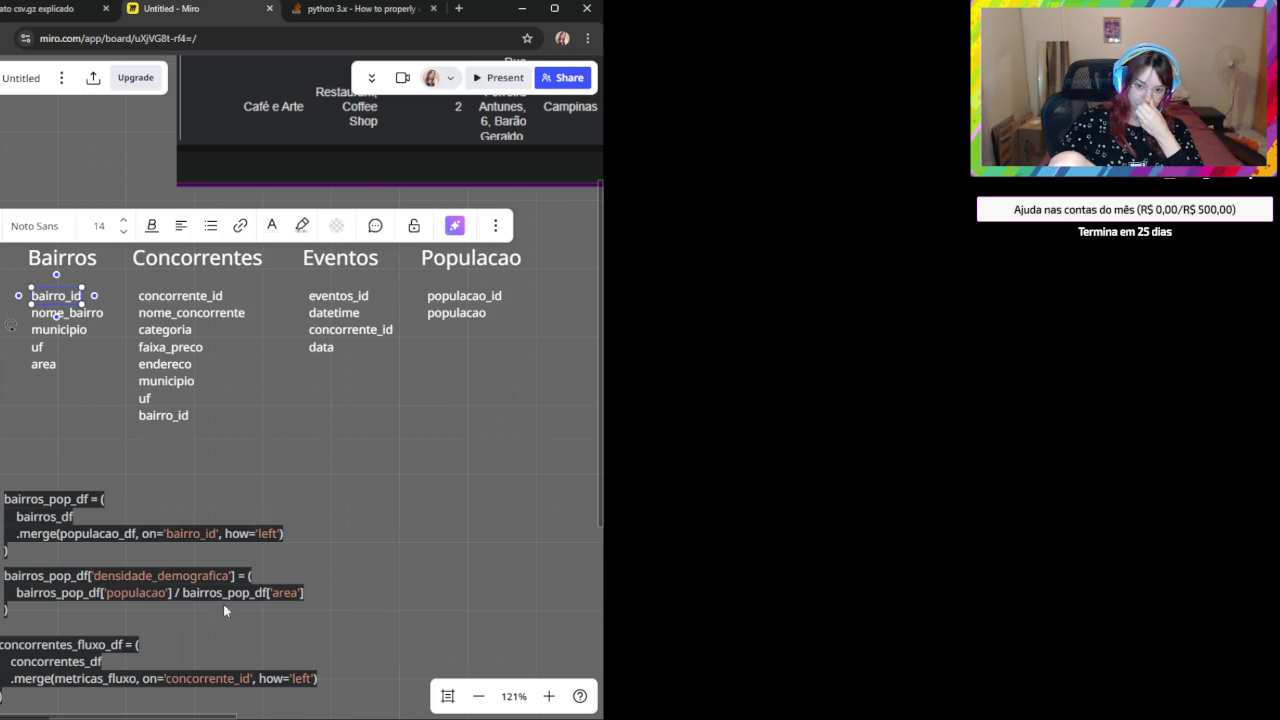
Paste a concorrentes_eventos_df merge snippet under concorrentes_pop_even_df, then delete it again.
scroll(223, 604, "down", 2)
scroll(220, 500, "down", 3)
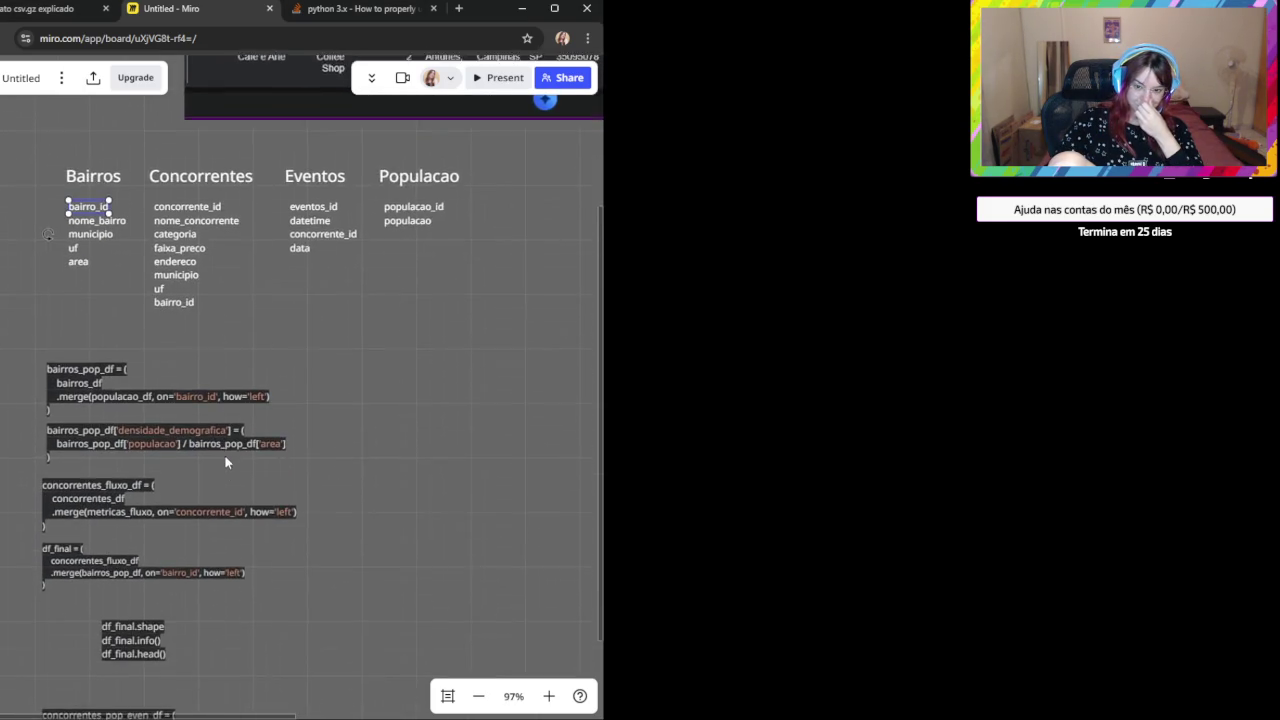
scroll(207, 539, "up", 2)
scroll(277, 380, "down", 5)
scroll(322, 301, "up", 2)
scroll(322, 301, "down", 2)
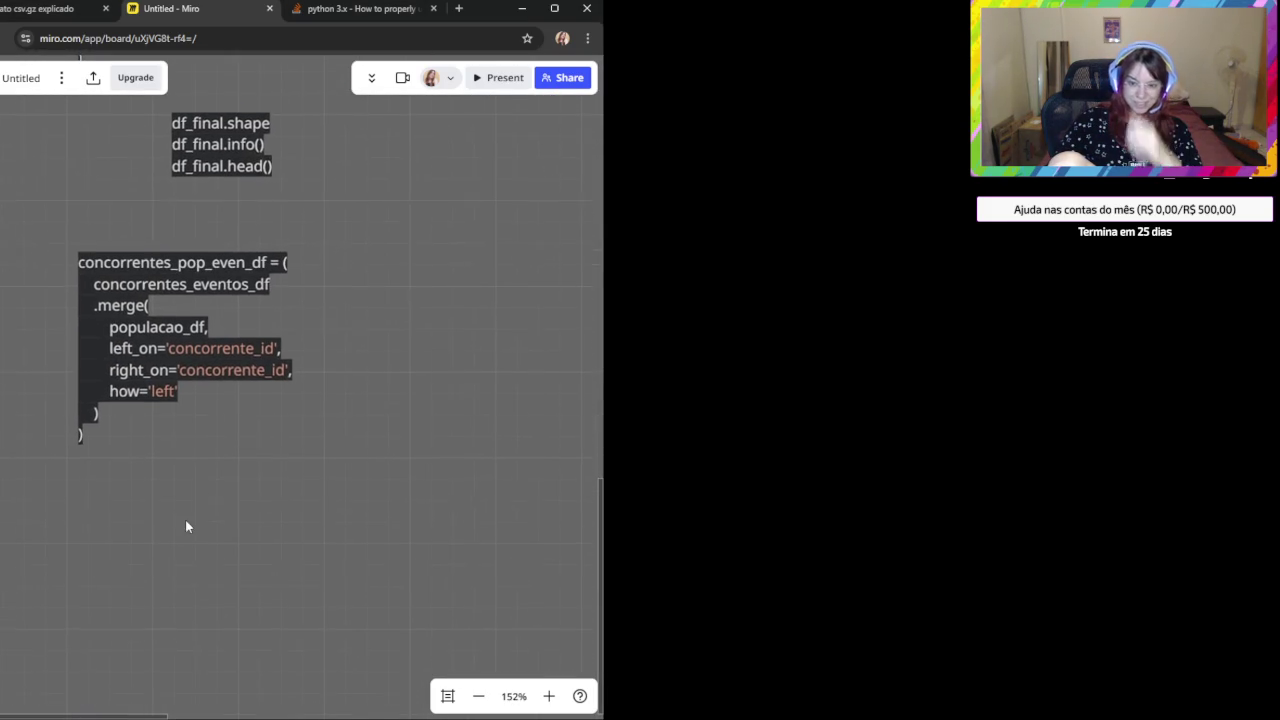
left_click(104, 437)
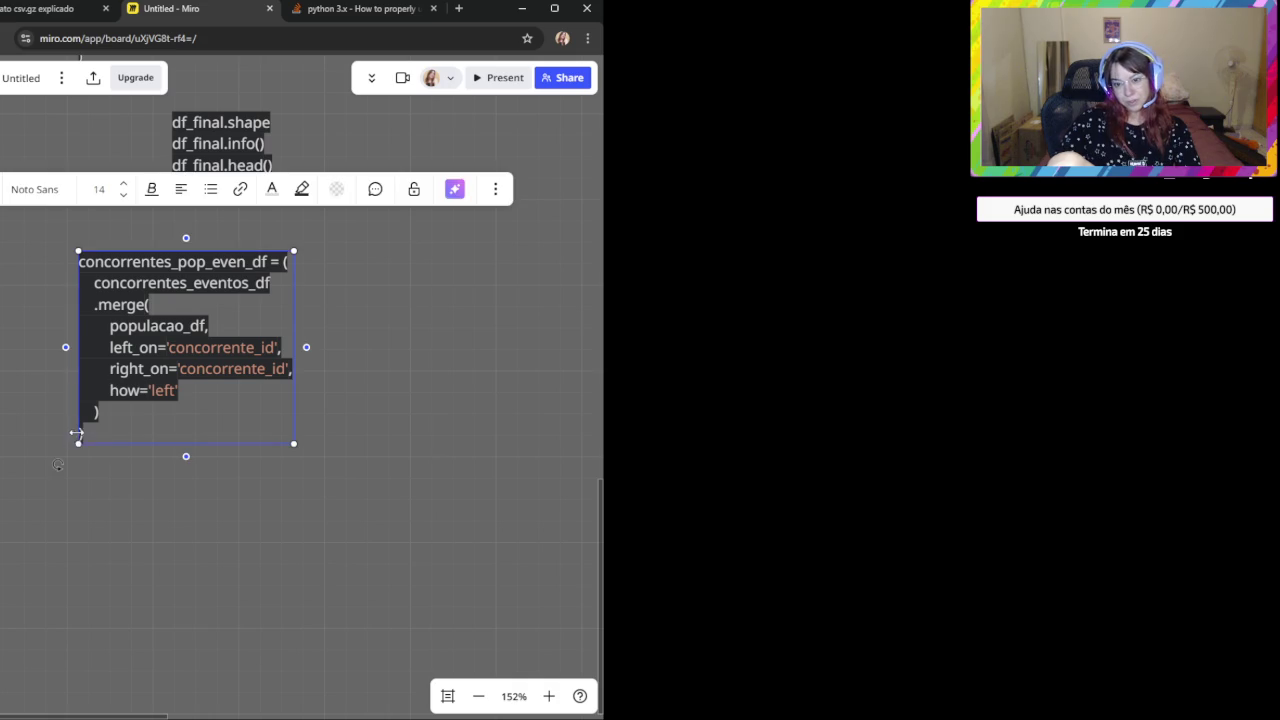
left_click(100, 505)
type("concorrentes_eventos_df = (     concorrentes_df     .merge(         eventos_fluxo_df,         left_on='concorrente_id',         right_on='concorrente_id',         how='left'     ) )")
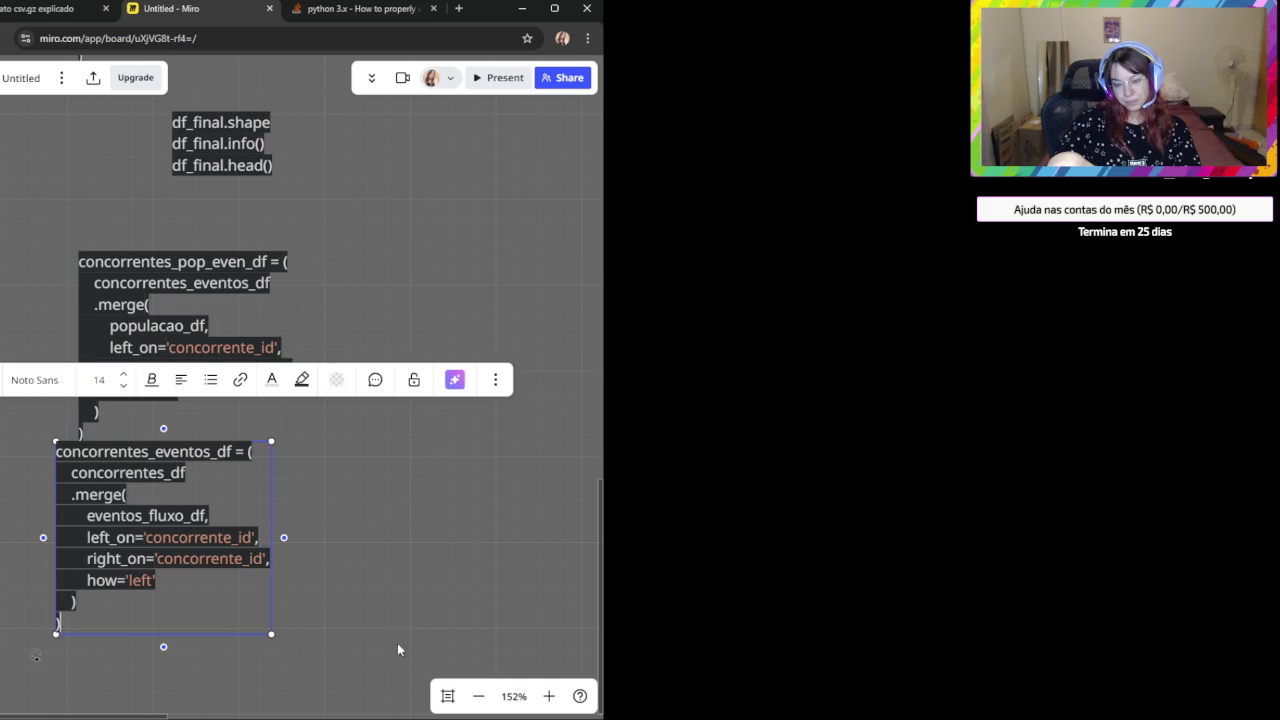
left_click(397, 643)
left_click_drag(213, 461, 235, 503)
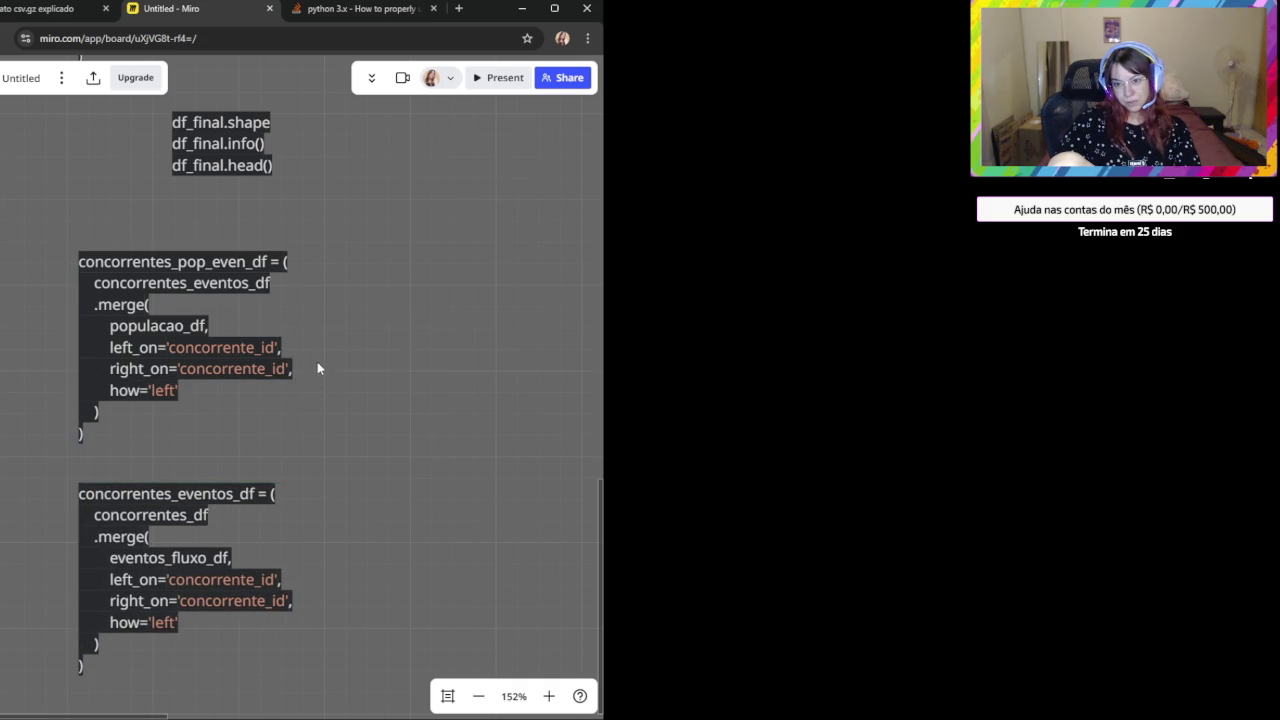
scroll(318, 368, "up", 3)
left_click(138, 660)
key("Delete")
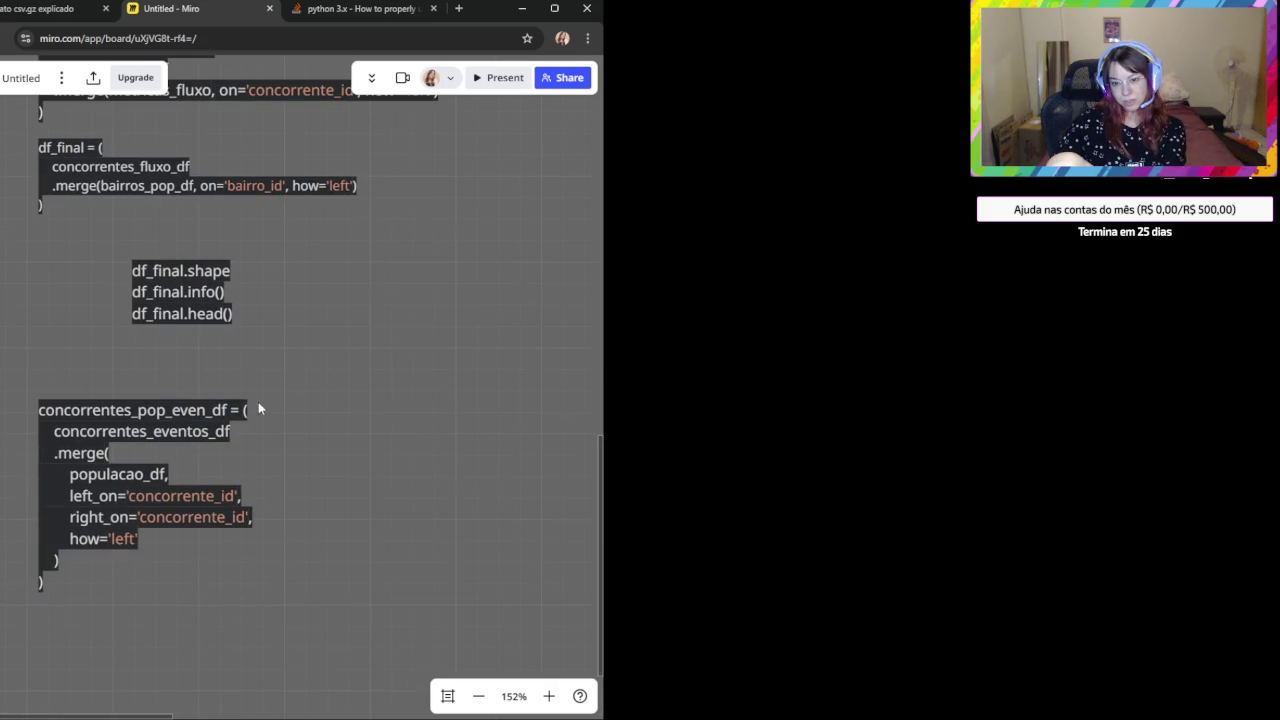
Move the bairros_pop_df snippet directly below the concorrentes_pop_even_df block.
scroll(258, 408, "down", 2)
scroll(266, 517, "down", 1)
scroll(324, 483, "down", 1)
mouse_move(156, 146)
left_mouse_down()
mouse_move(235, 693)
mouse_move(145, 696)
left_mouse_up()
scroll(115, 537, "down", 3)
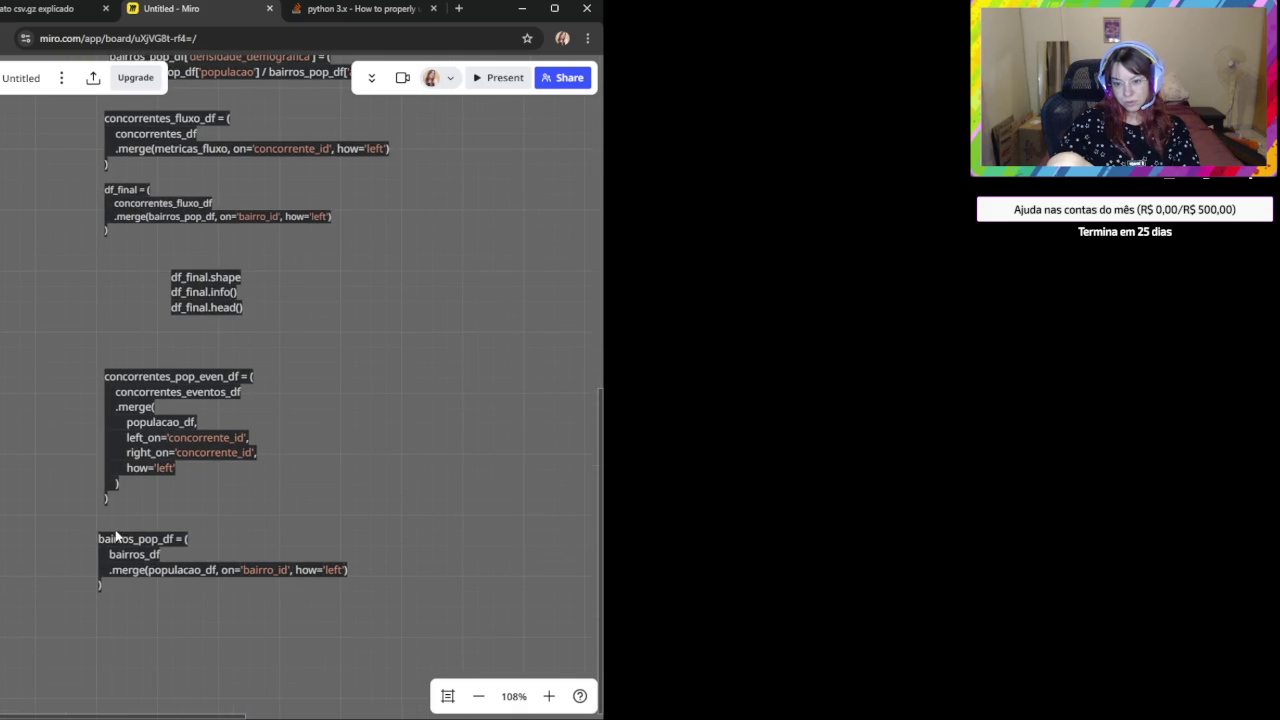
left_click(118, 538)
scroll(118, 538, "up", 1)
Replace the upper snippet's first line concorrentes_pop_even_df with bairros_pop_df.
double_click(136, 539)
key("ctrl+c")
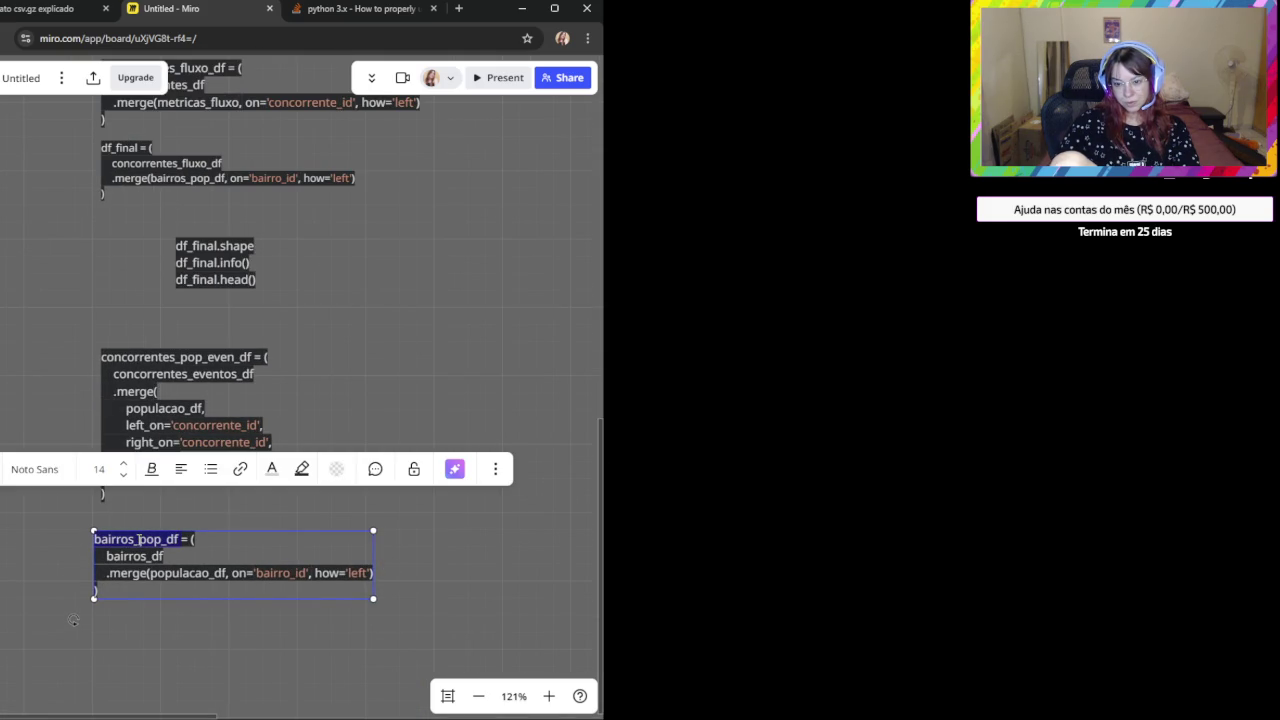
left_click(156, 358)
double_click(165, 357)
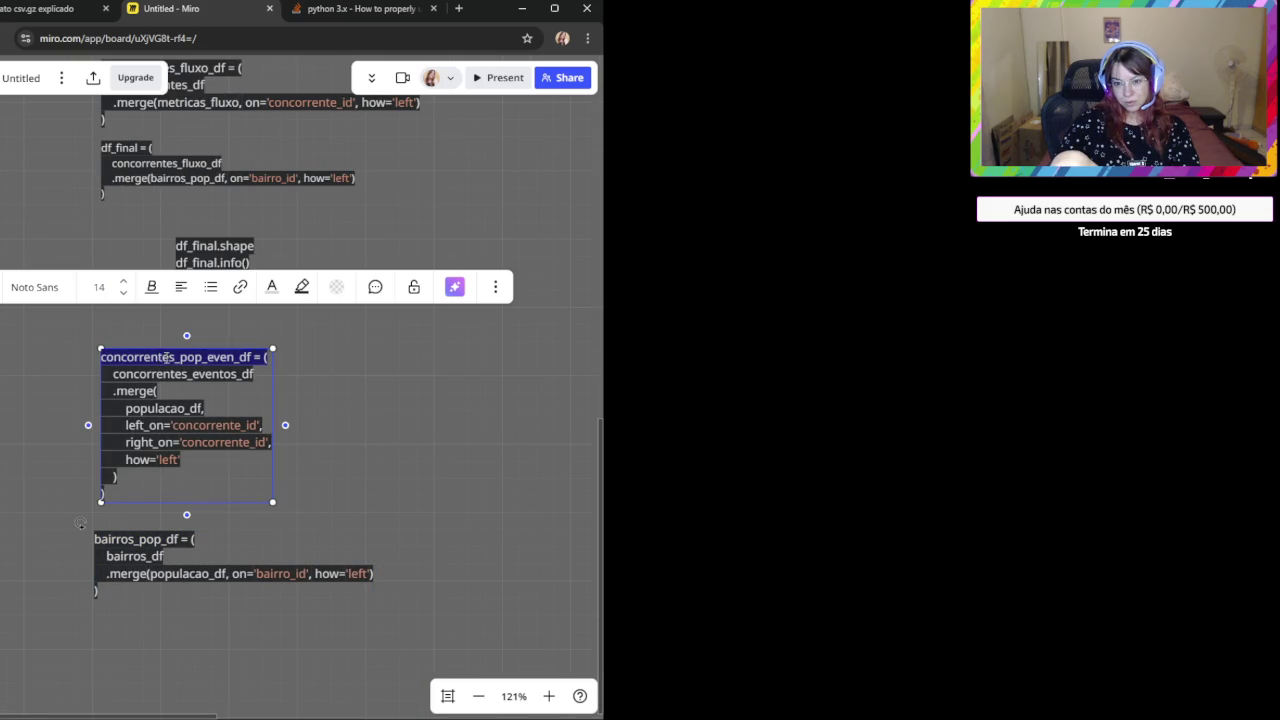
key("ctrl+v")
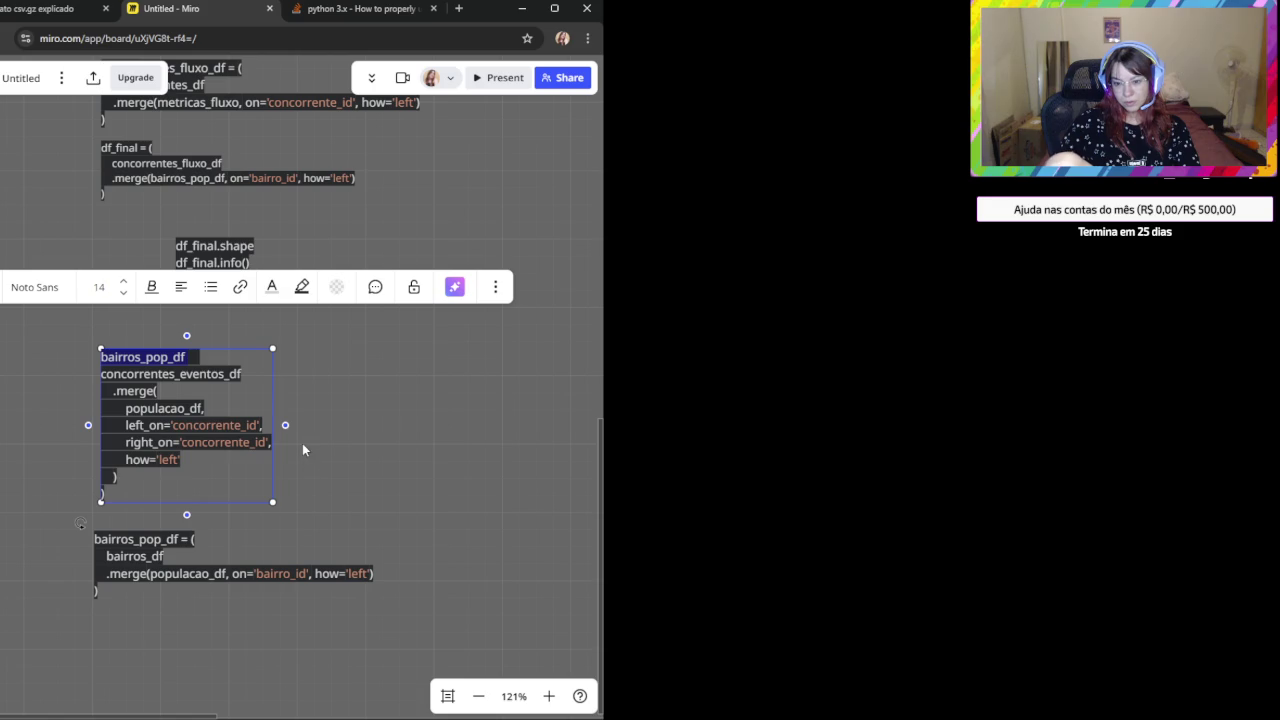
Try swapping concorrentes_eventos_df for bairros_df on line two, undoing and redoing the edit.
left_click(152, 557)
double_click(148, 556)
key("ctrl+c")
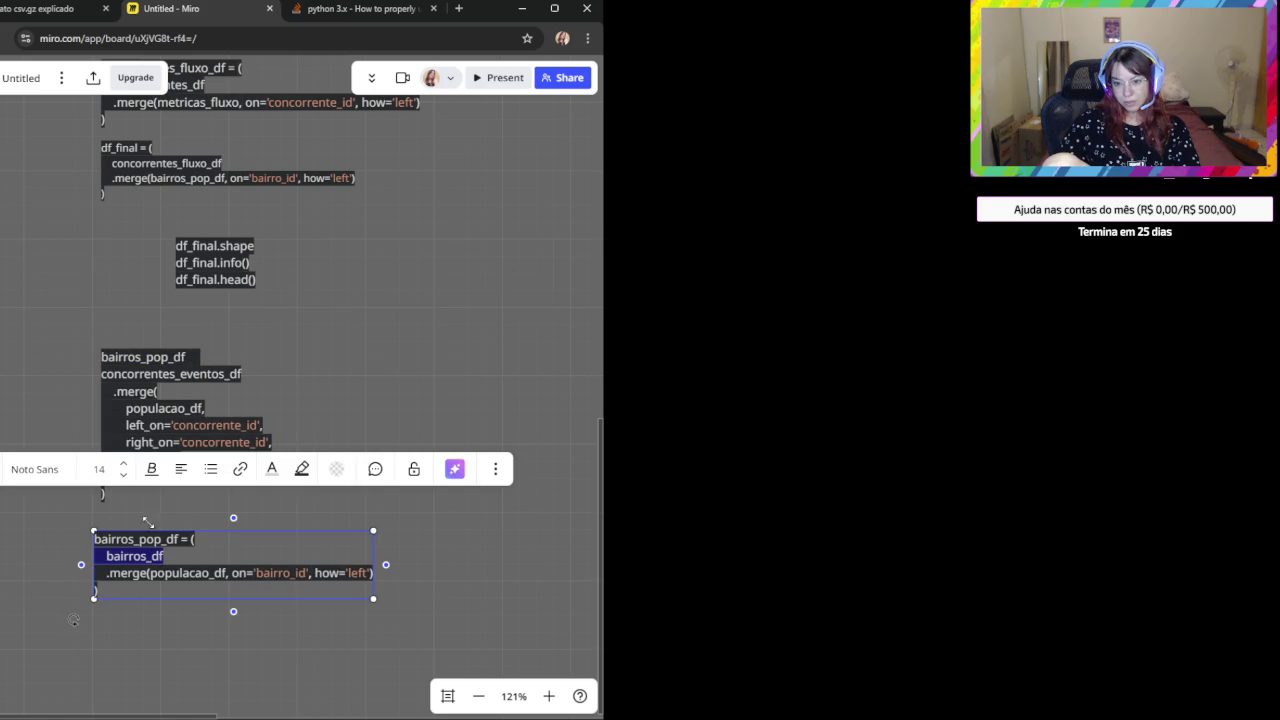
left_click(132, 378)
double_click(134, 374)
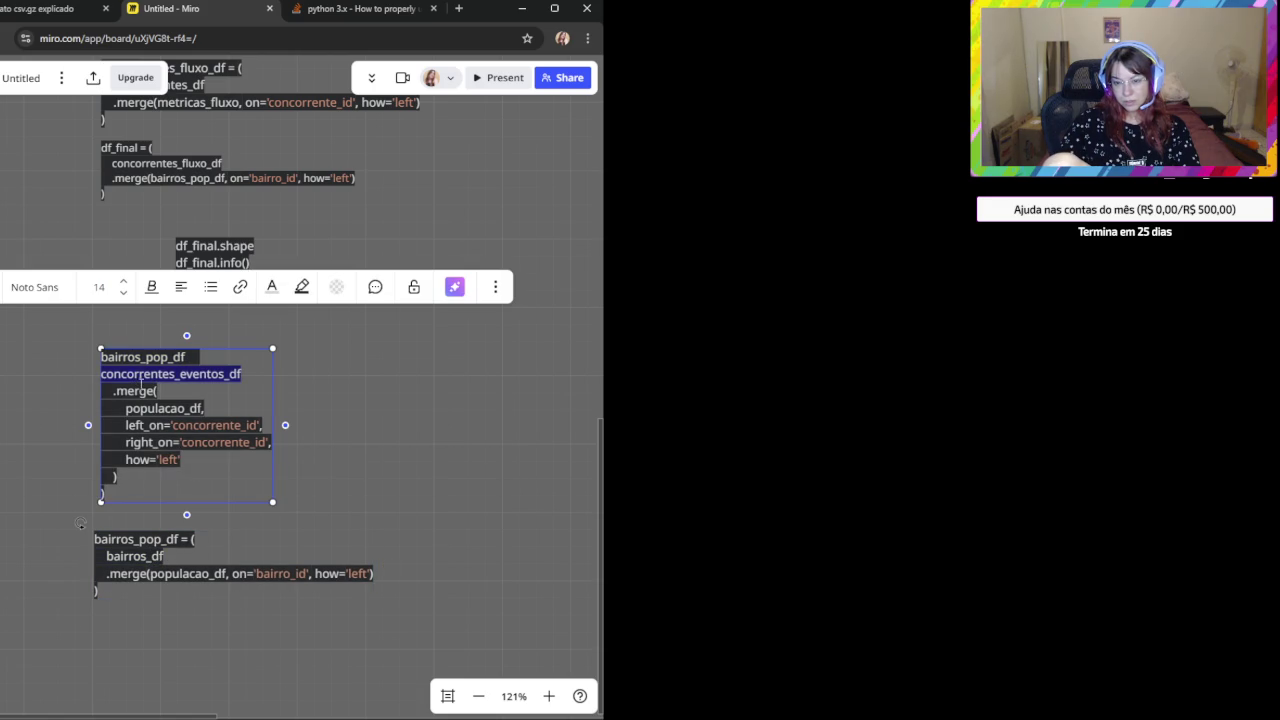
key("ctrl+v")
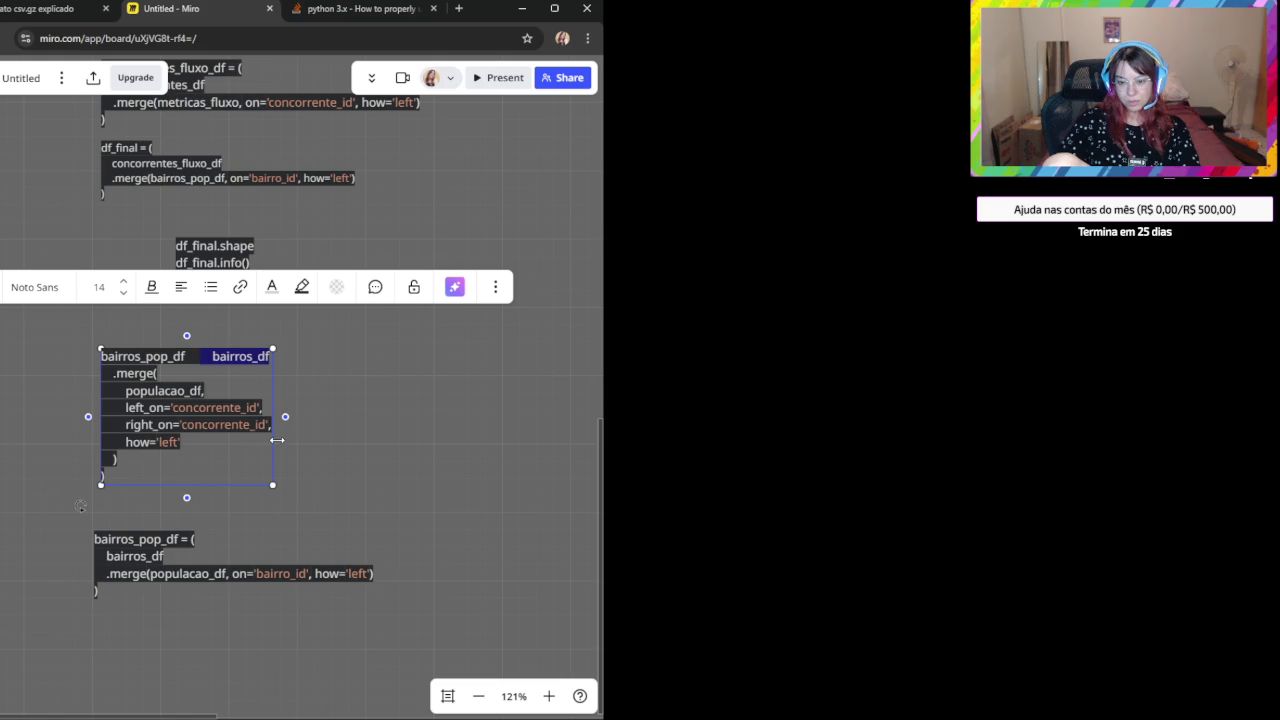
key("ctrl+z")
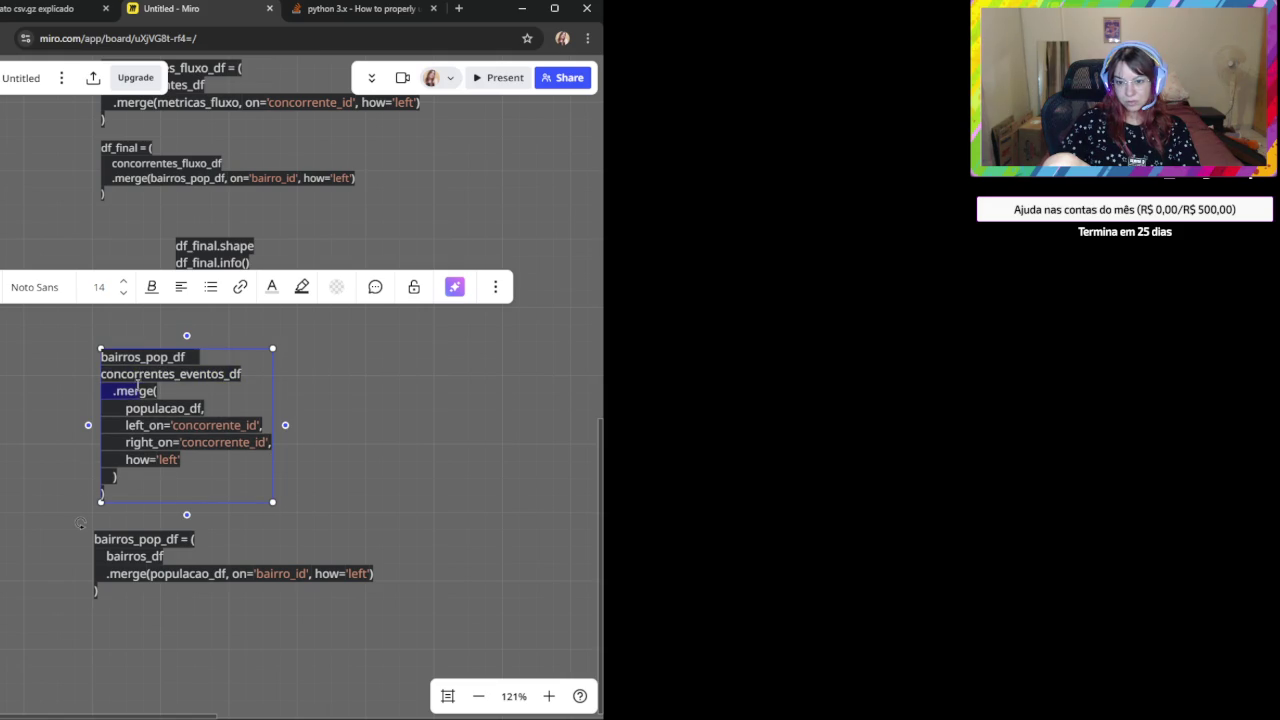
key("ctrl+v")
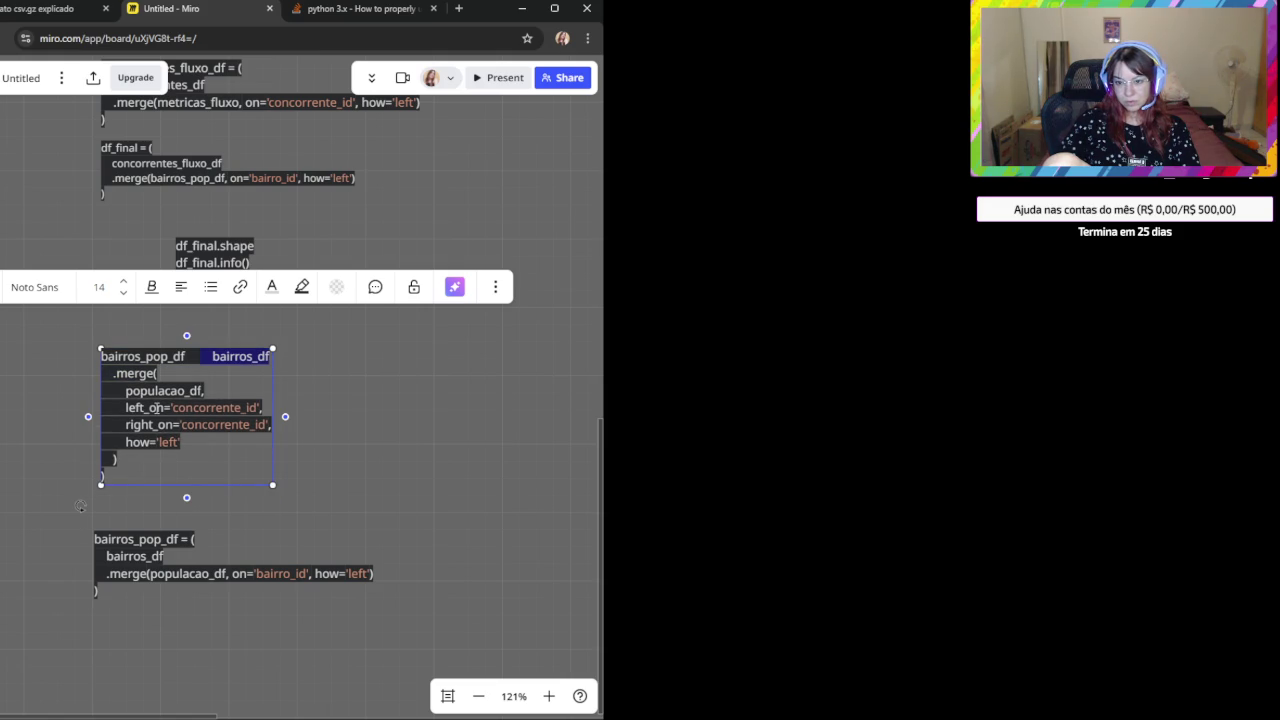
key("Left")
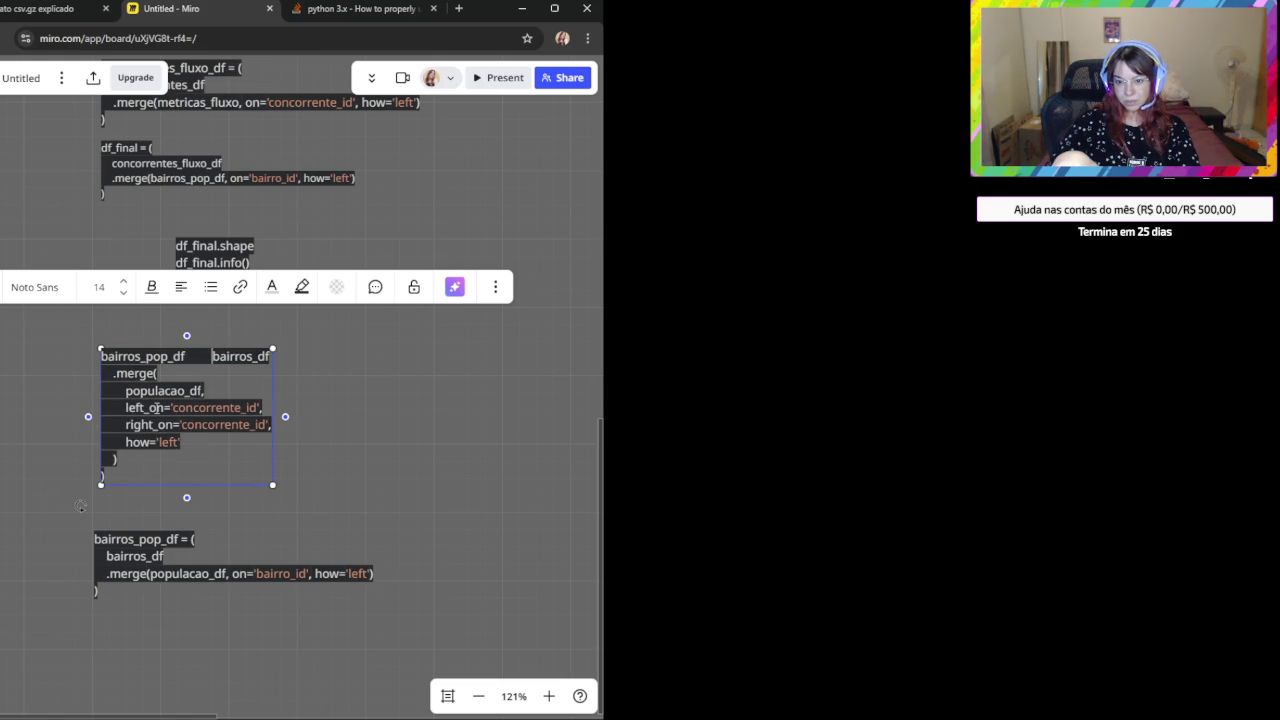
key("Return")
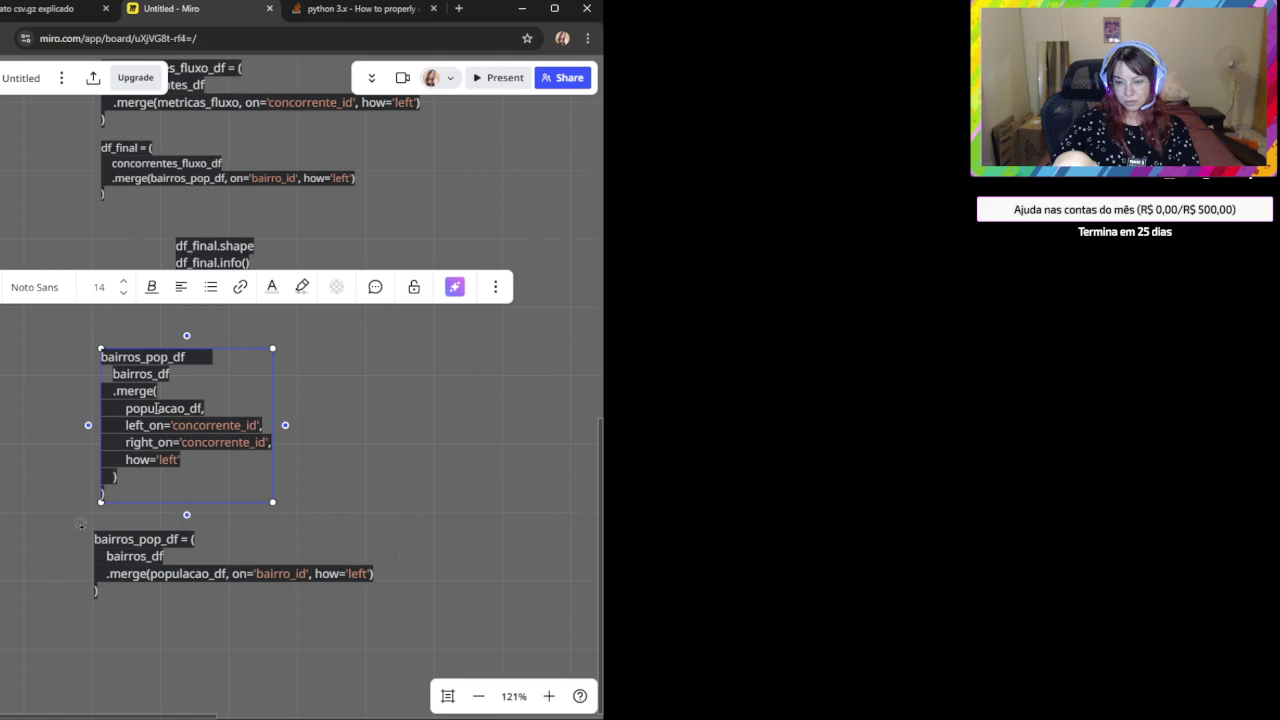
key("BackSpace")
key("BackSpace")
key("BackSpace")
key("ctrl+z")
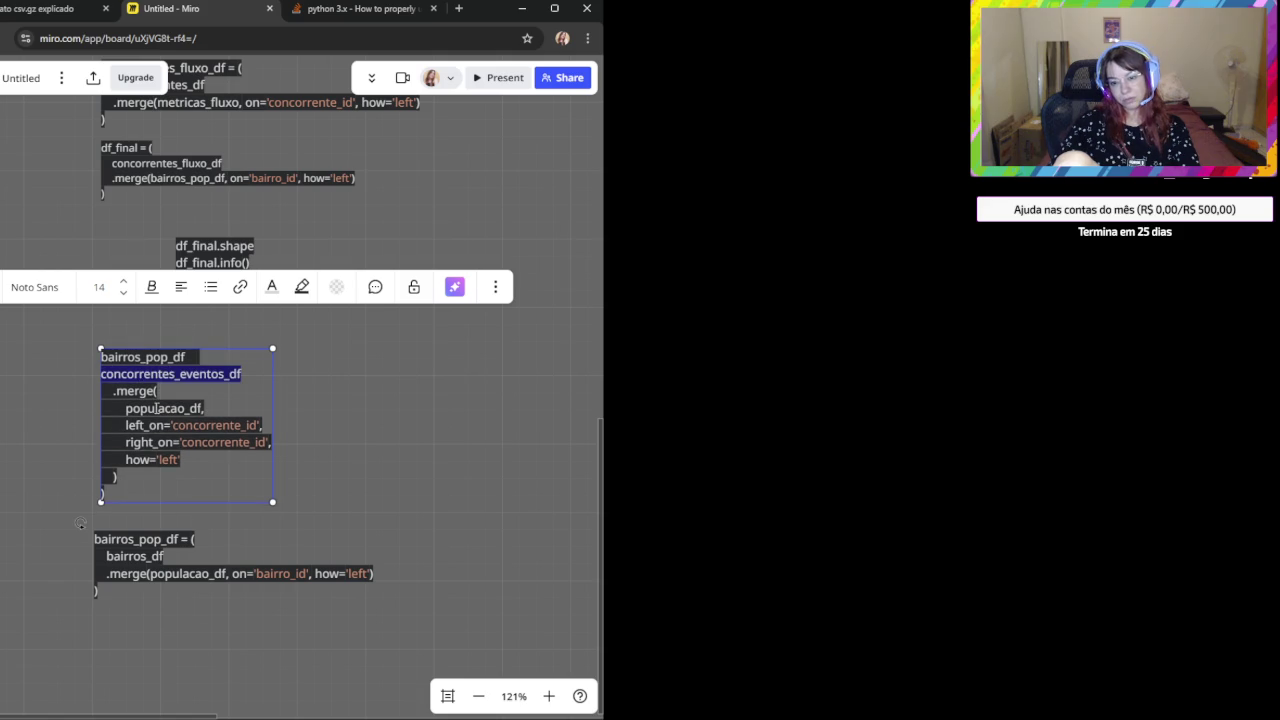
key("ctrl+z")
Replace concorrentes_eventos_df with bairros_df and put it on its own line.
key("Return")
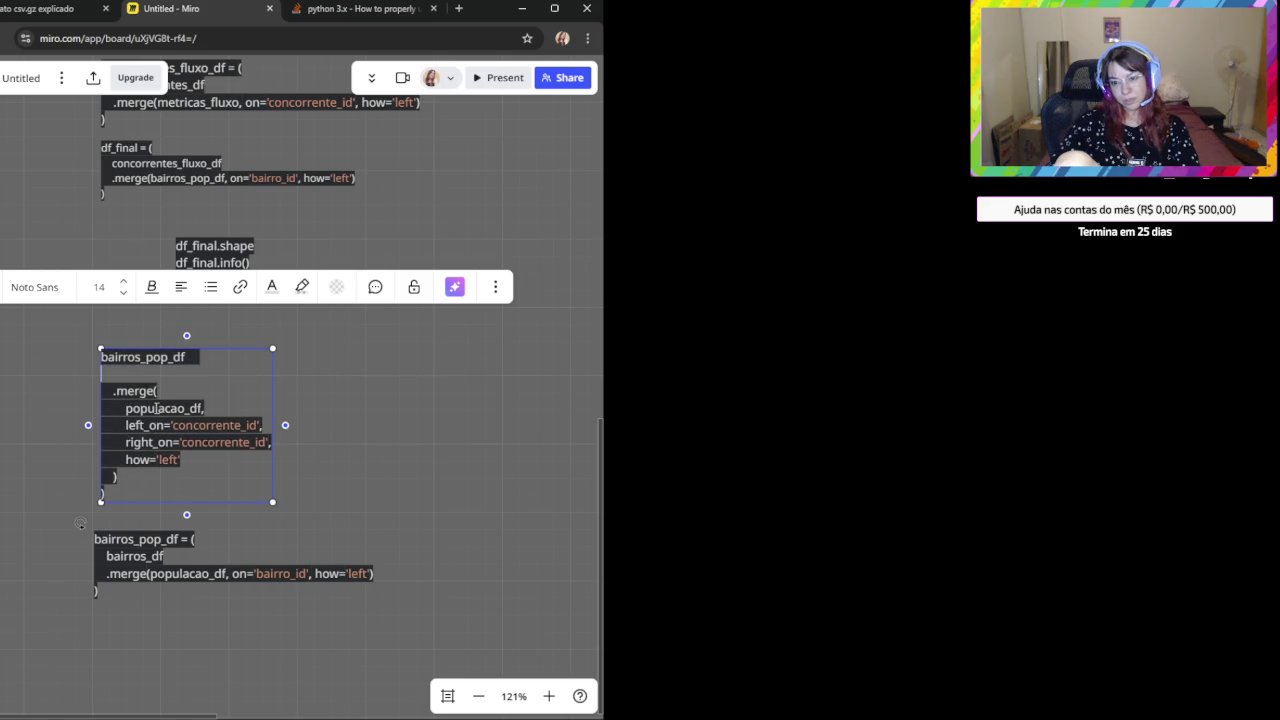
type("concorrentes_eventos_df")
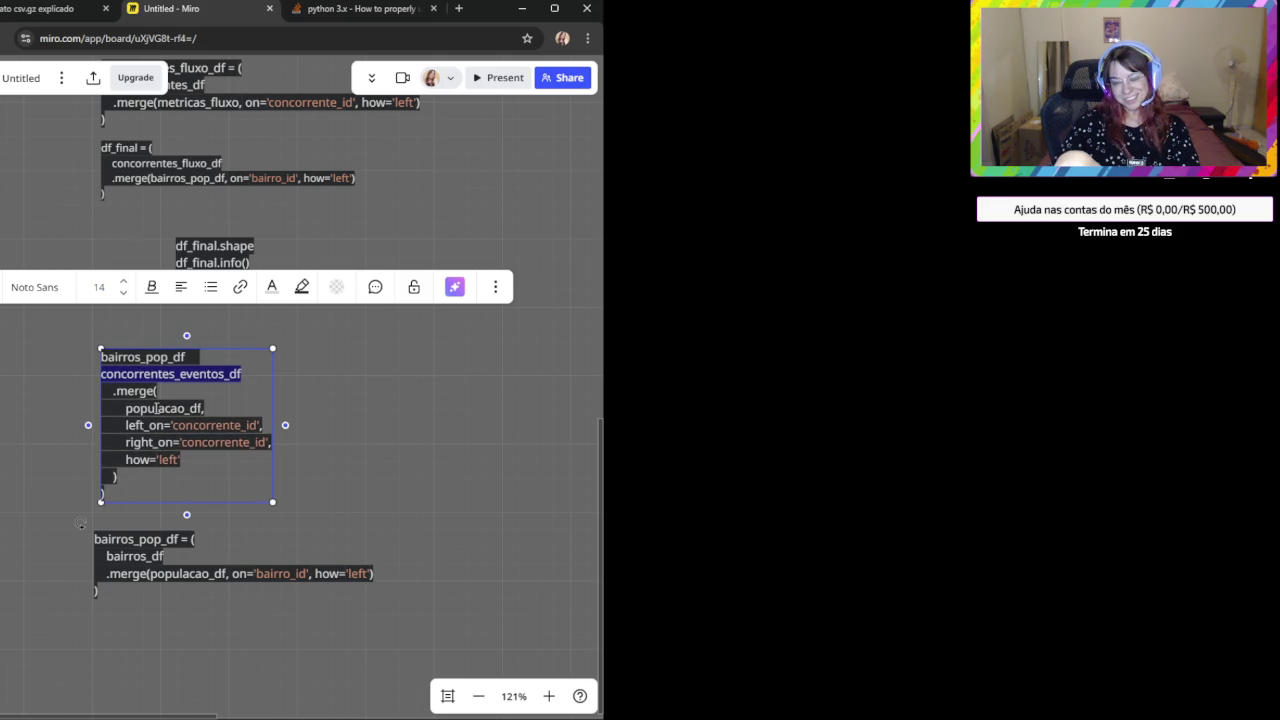
left_click(137, 540)
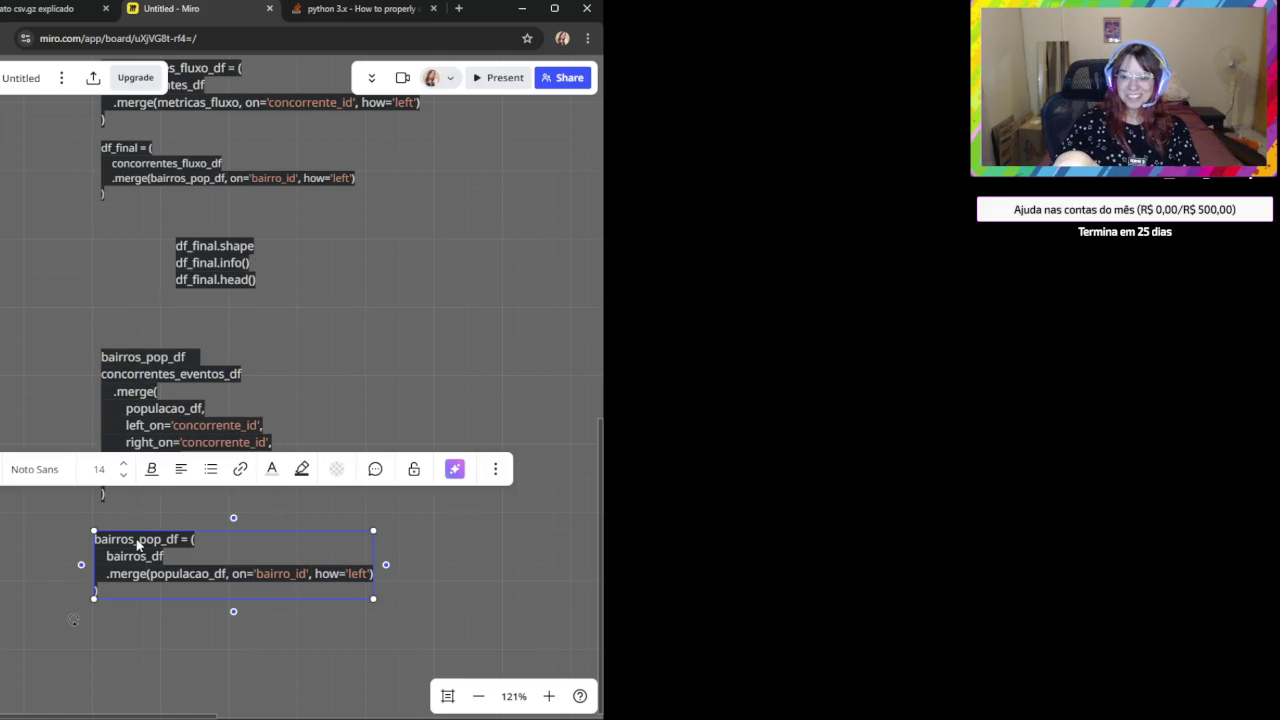
left_click(155, 368)
left_click_drag(242, 374, 102, 376)
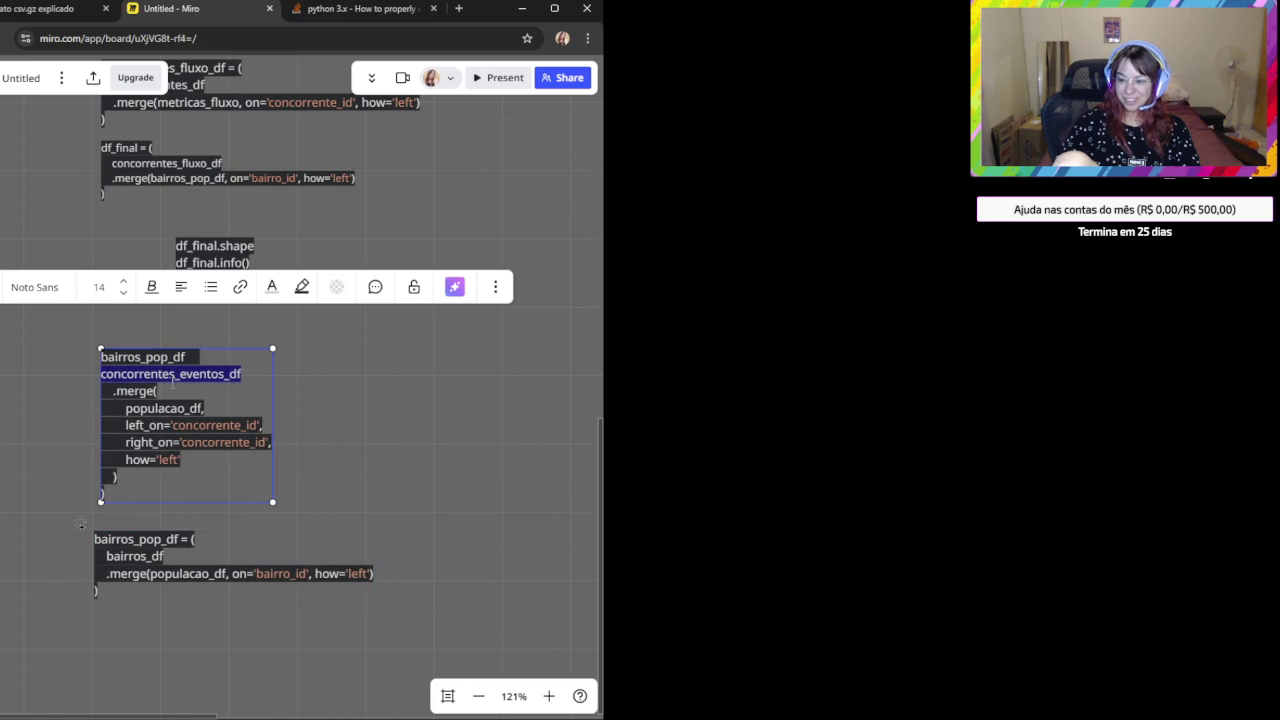
key("ctrl+v")
left_click(215, 362)
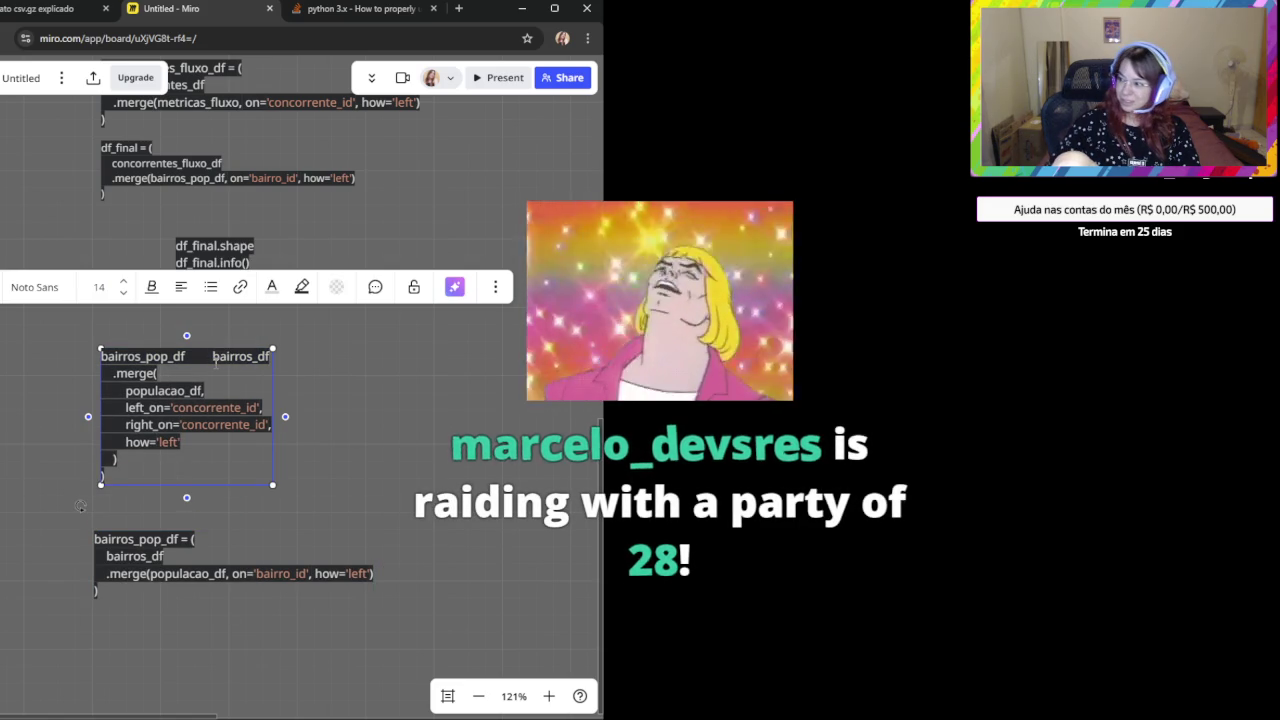
key("Return")
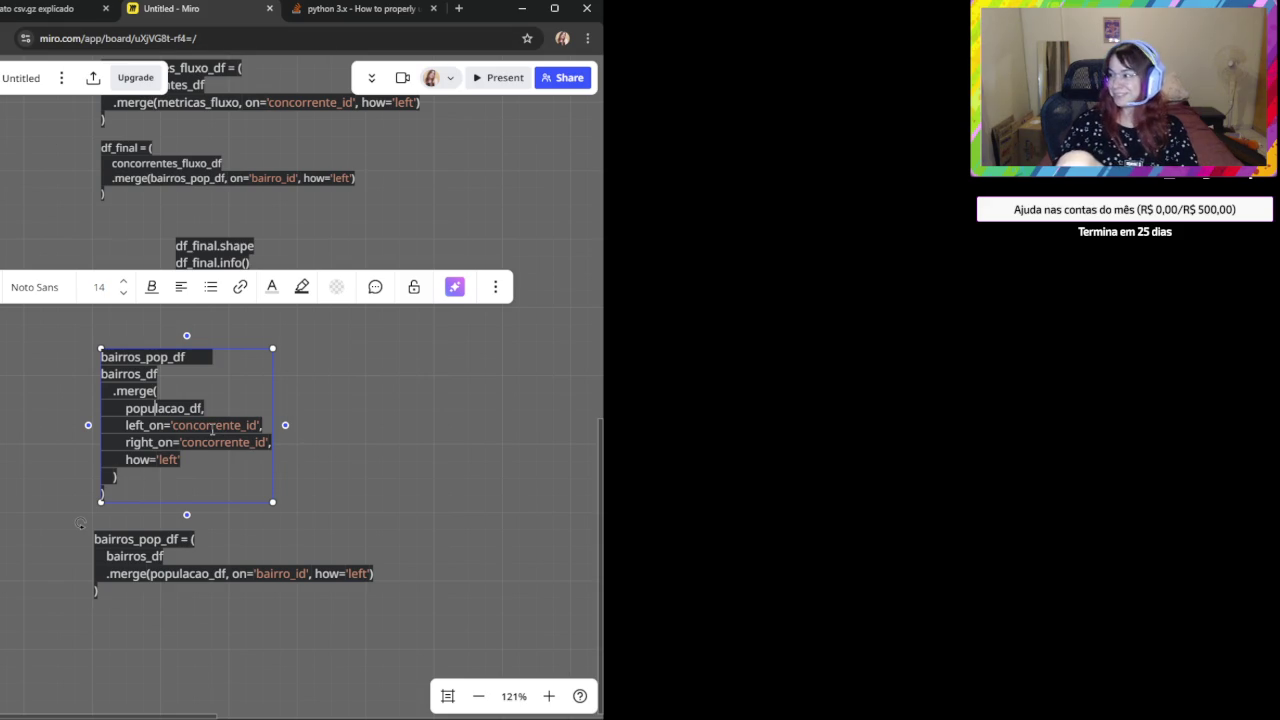
Inspect the concorrente_id keys and find populacao_id in the Populacao schema notes.
double_click(212, 429)
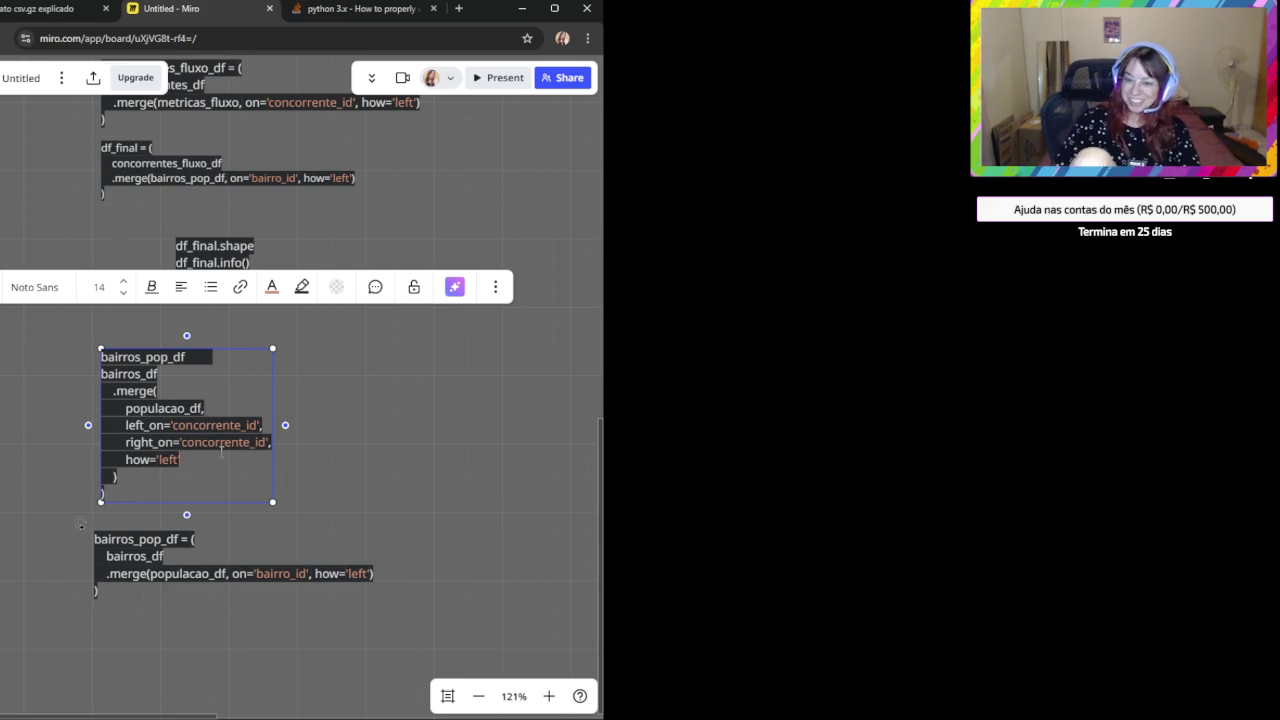
double_click(221, 446)
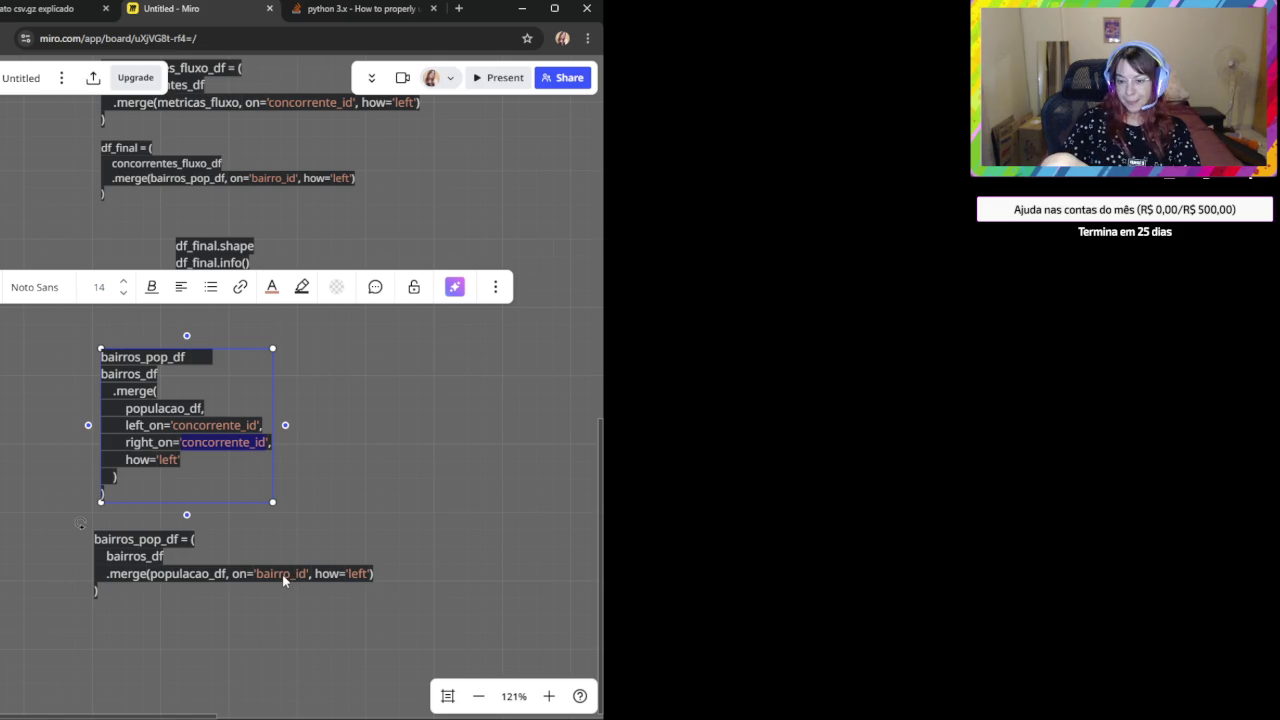
double_click(215, 425)
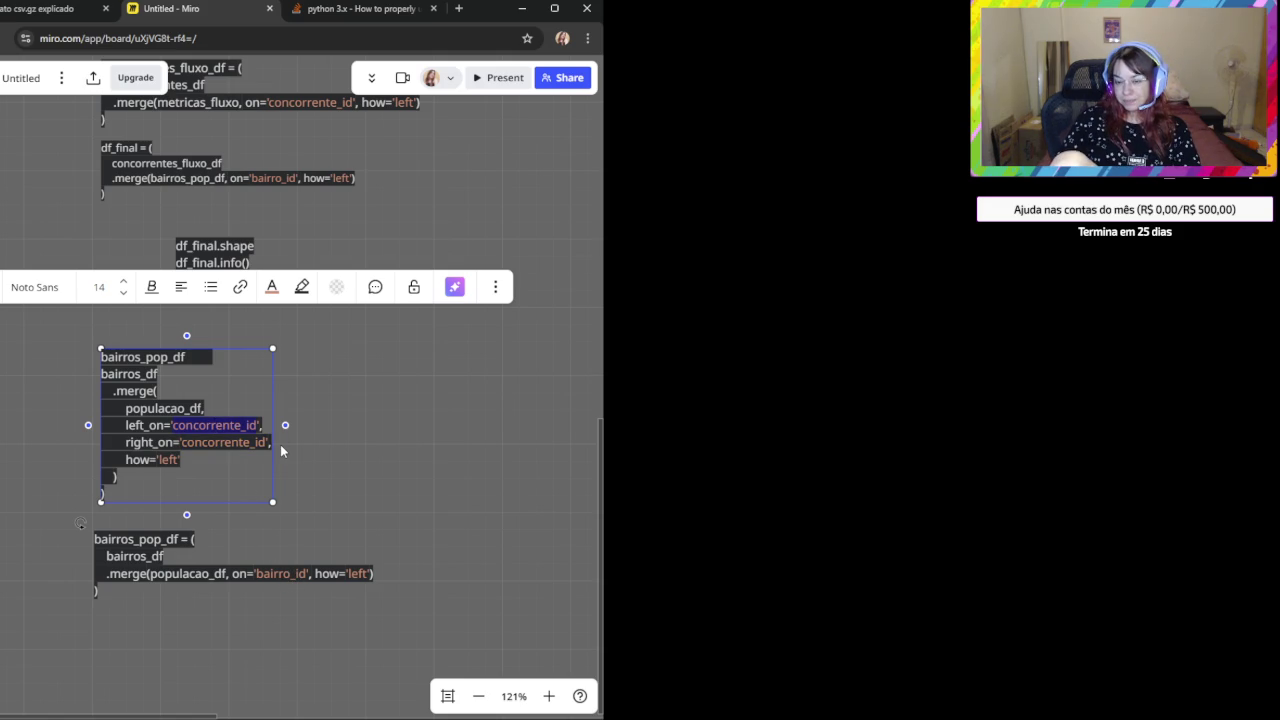
scroll(407, 495, "down", 2)
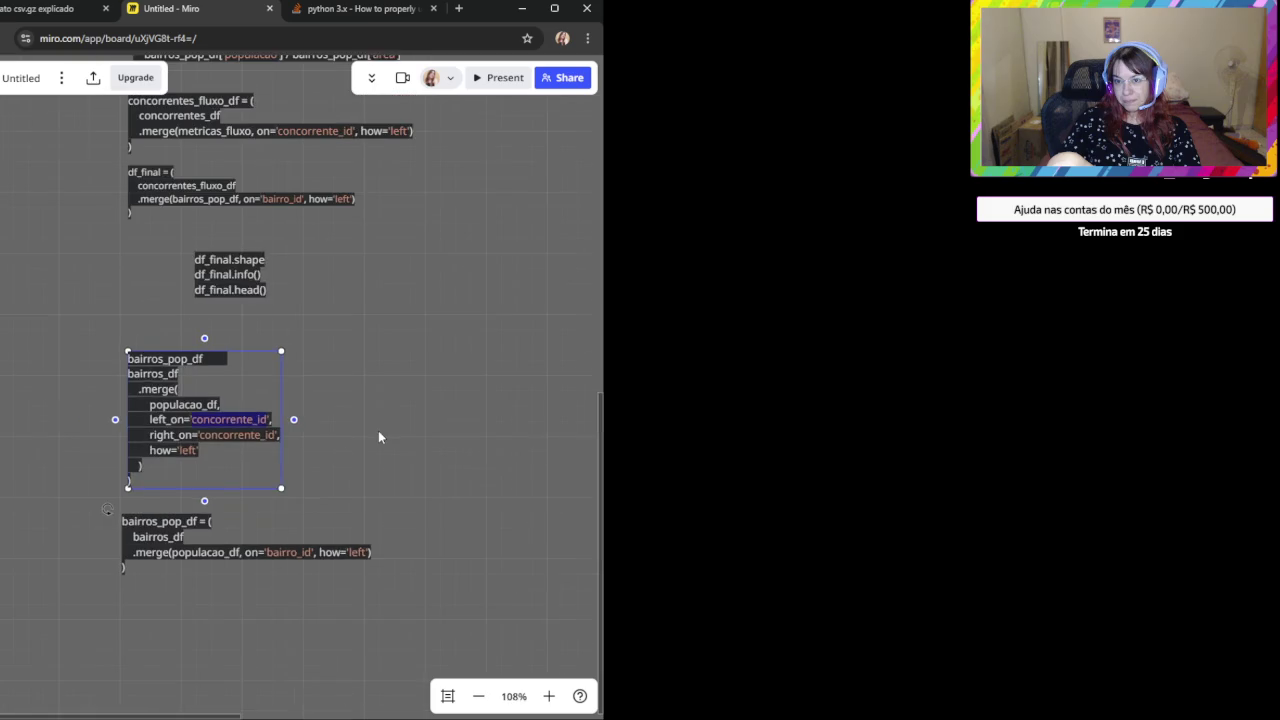
scroll(350, 529, "up", 5)
scroll(291, 591, "up", 2)
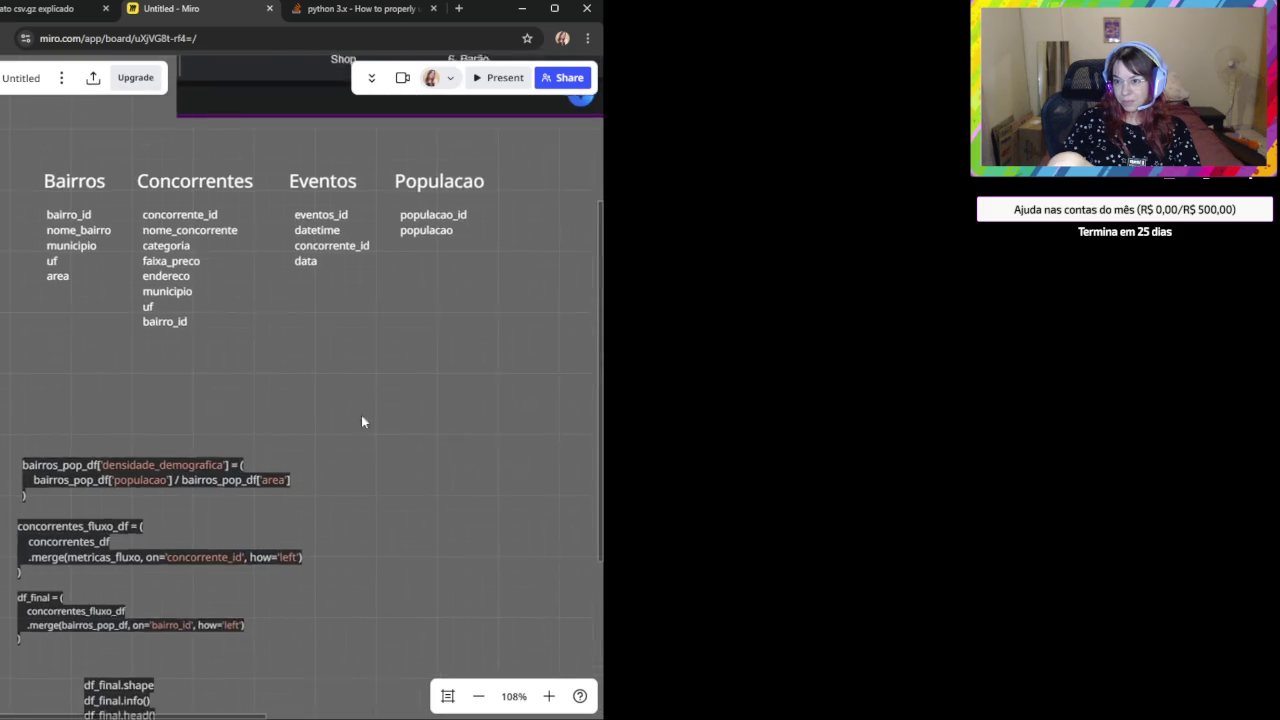
double_click(416, 228)
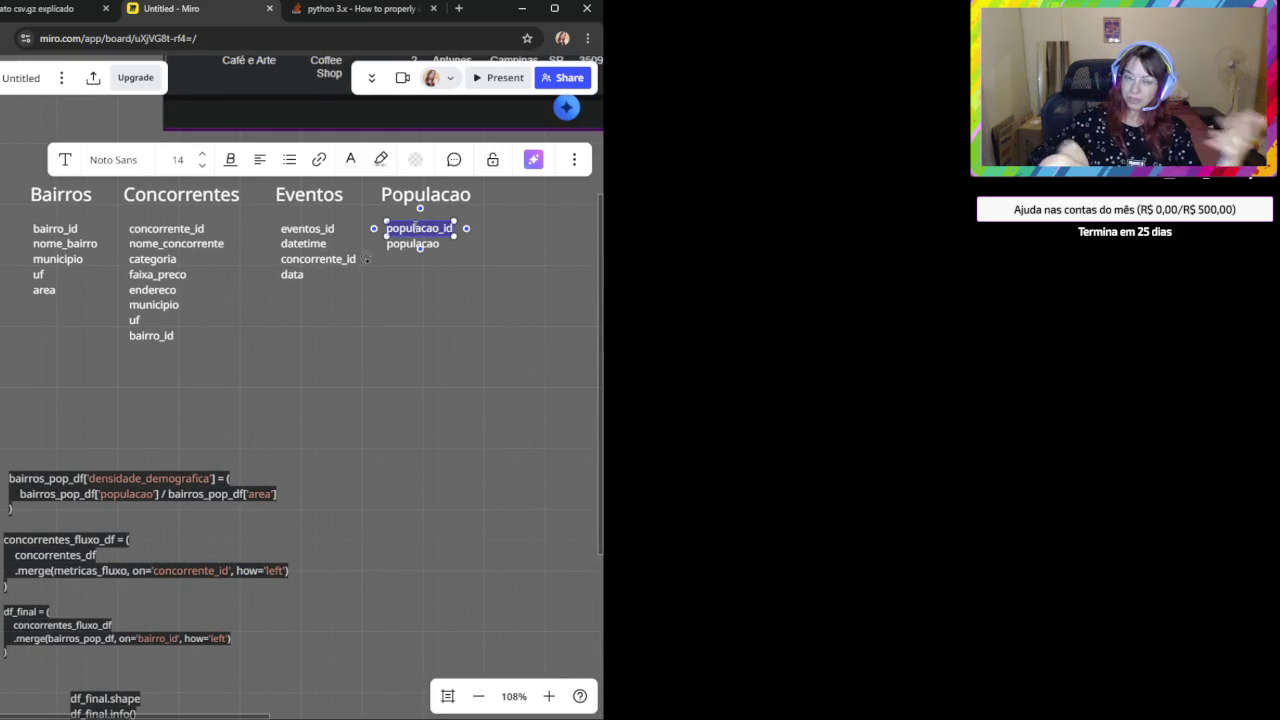
Change the merge's right_on value to 'populacao_id'.
left_click_drag(367, 546, 447, 196)
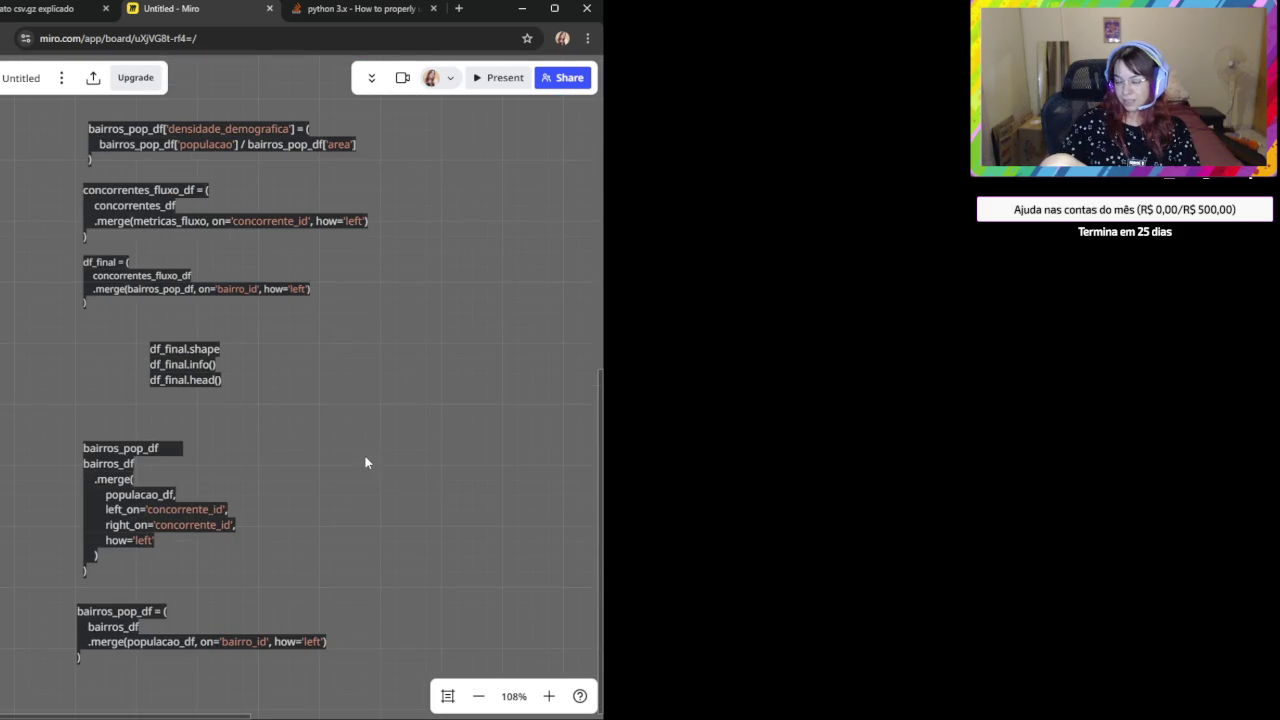
scroll(280, 586, "up", 2)
scroll(414, 266, "up", 3)
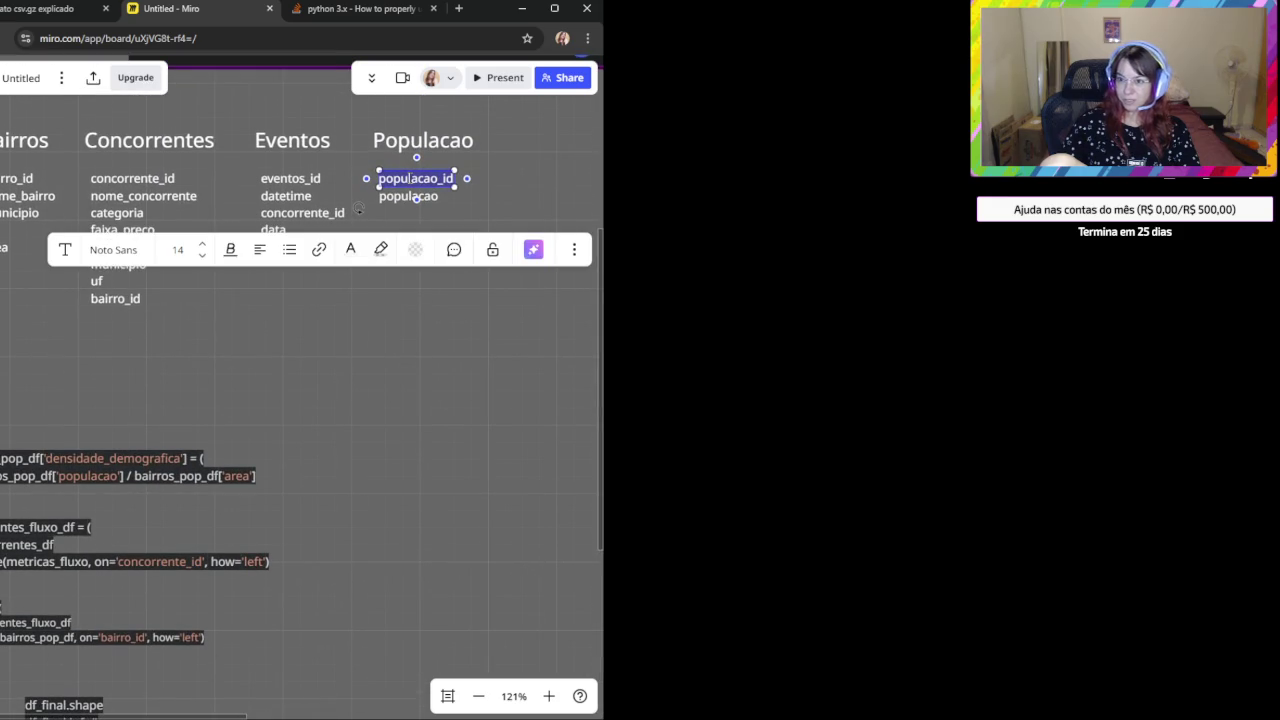
scroll(346, 552, "down", 5)
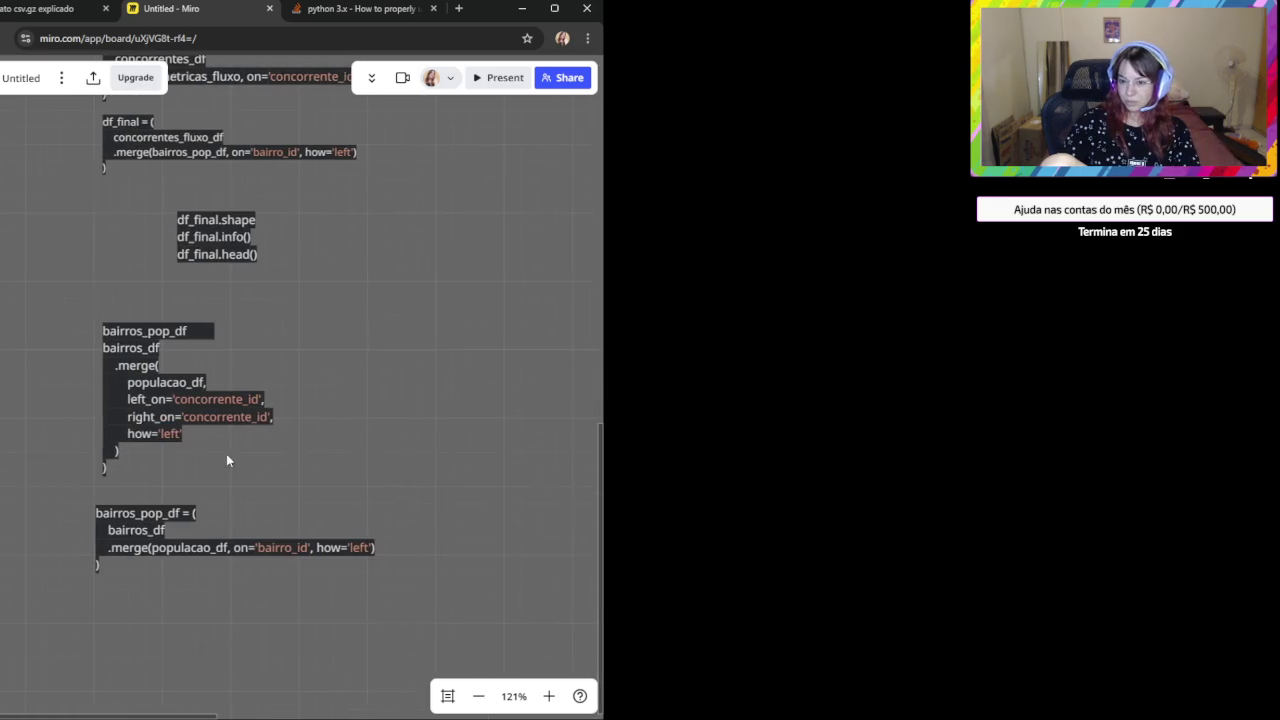
left_click(213, 417)
double_click(213, 417)
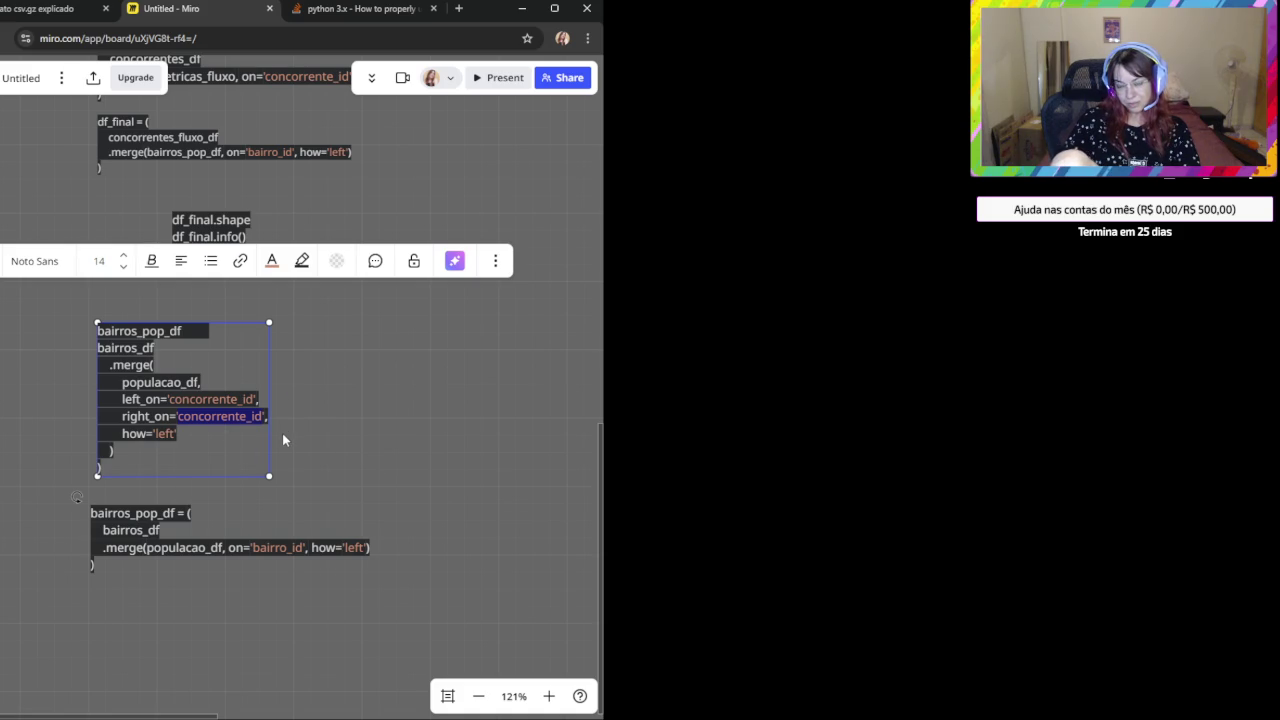
type("populacao_id")
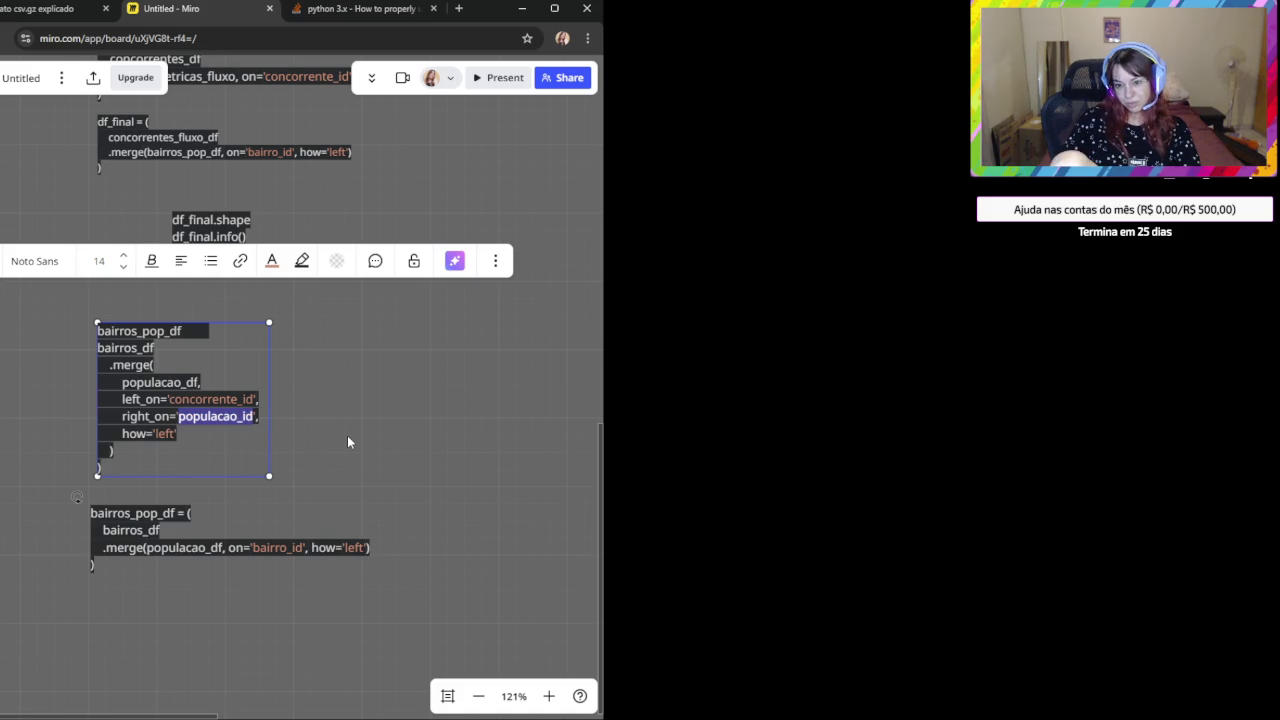
Change the left_on value from concorrente_id to 'bairros_id'.
scroll(380, 390, "up", 1)
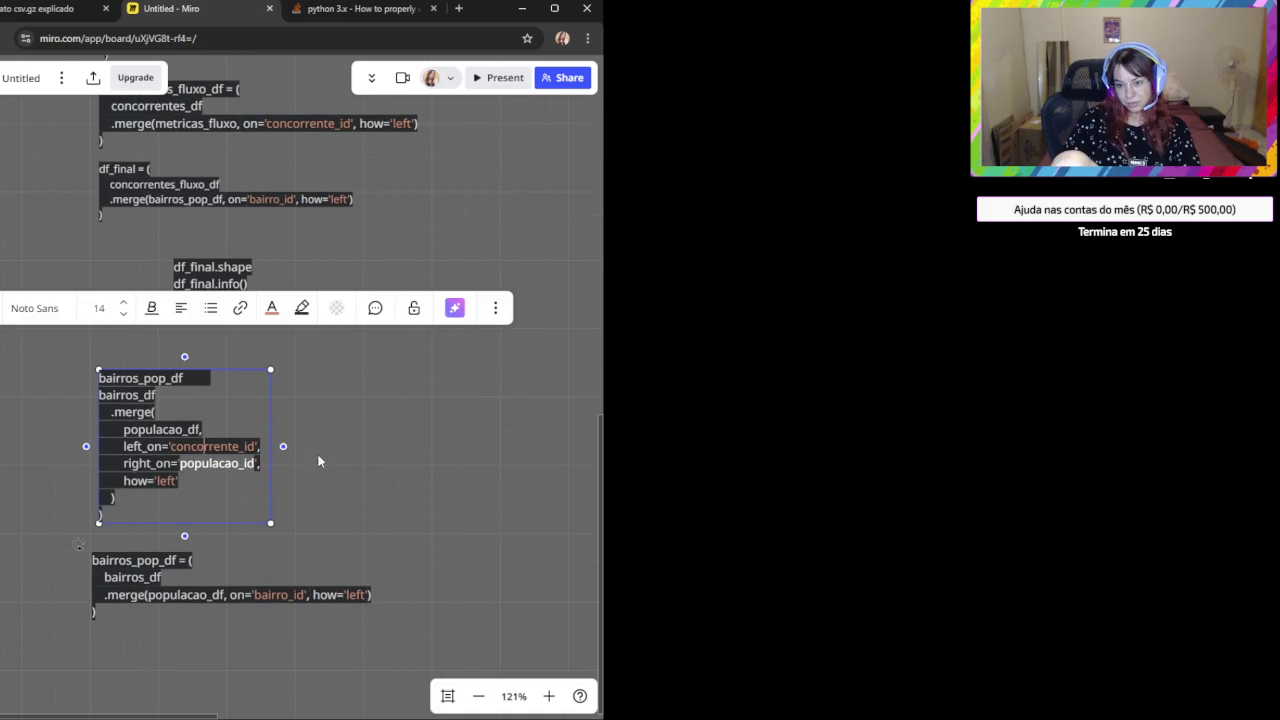
scroll(375, 490, "up", 2)
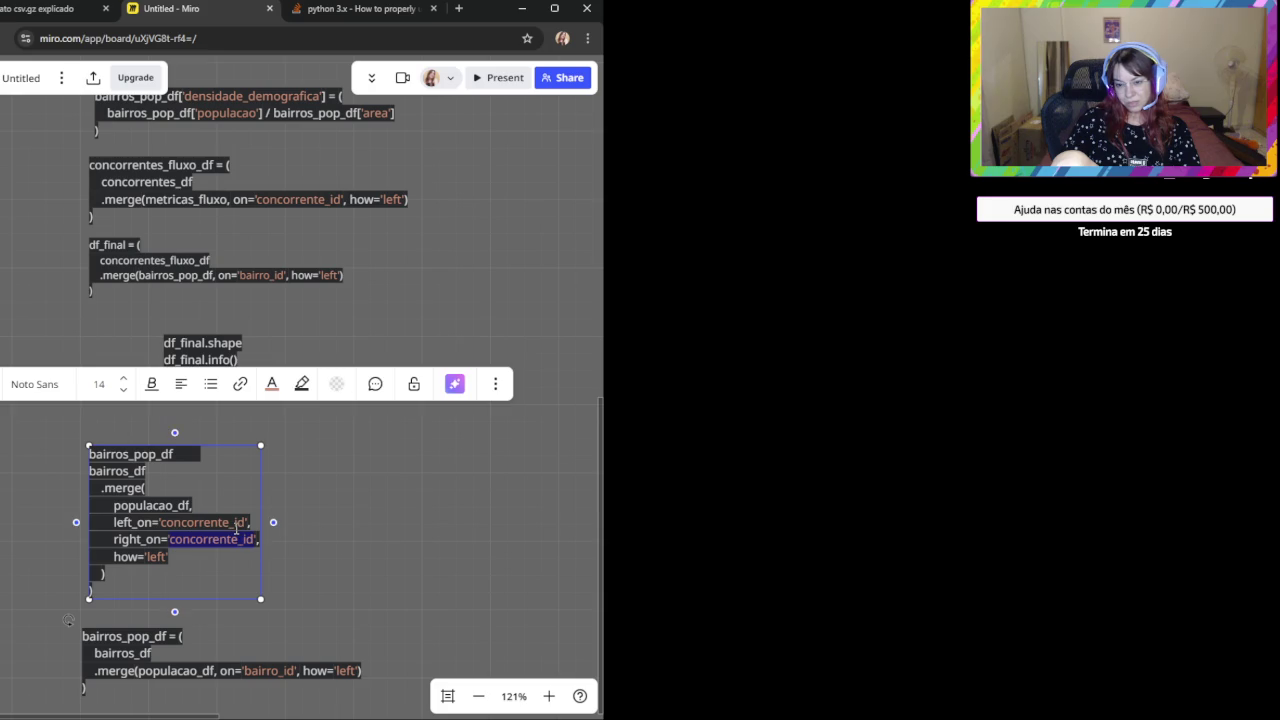
double_click(236, 538)
key("Escape")
left_click(366, 503)
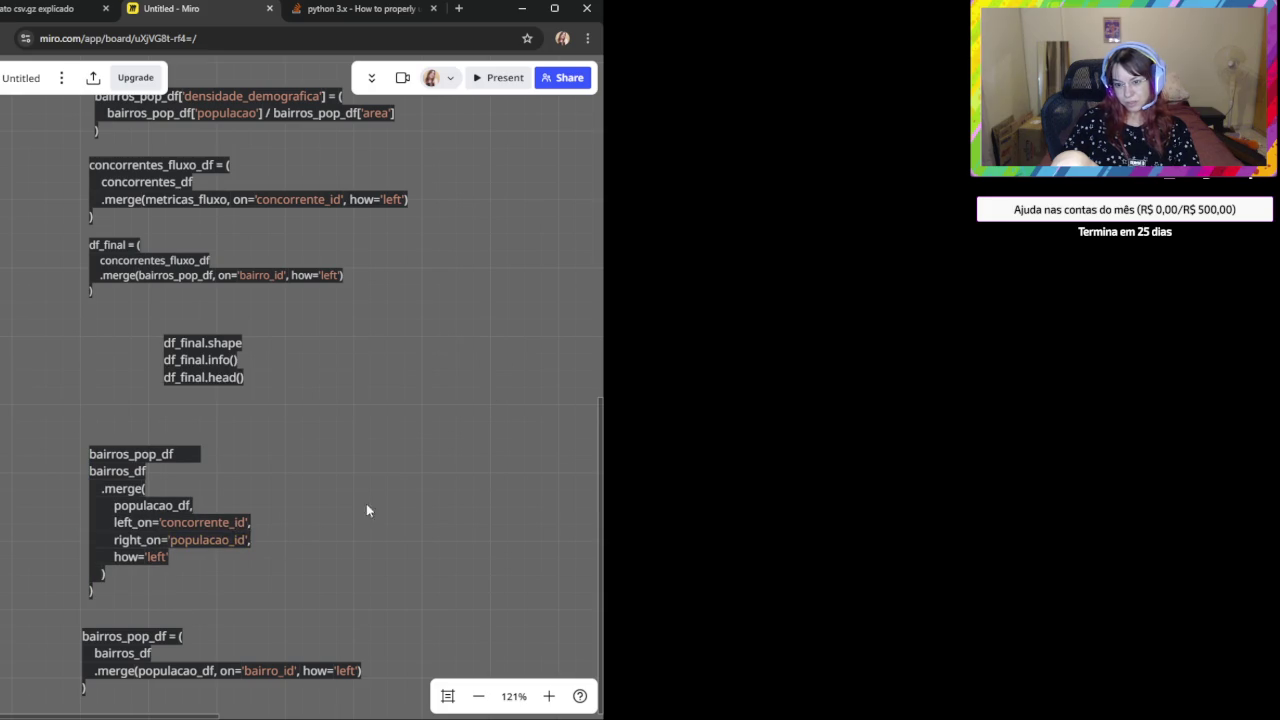
left_click(218, 522)
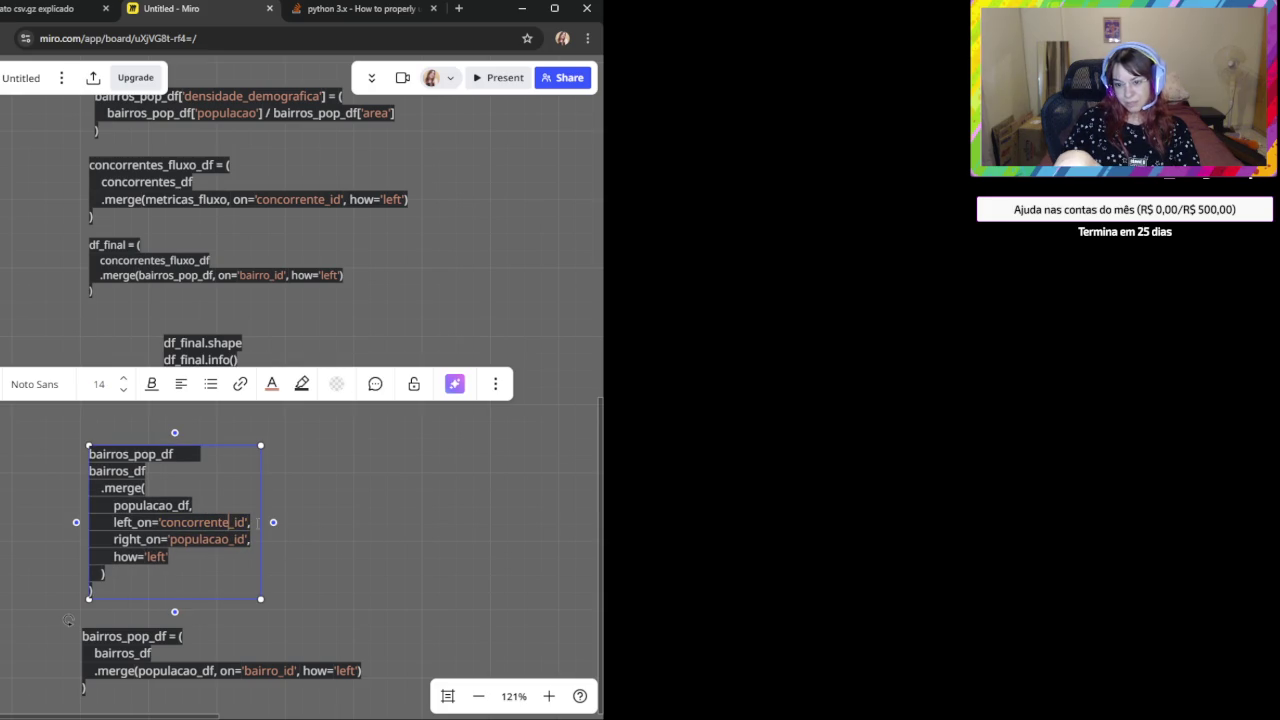
key("Delete")
key("BackSpace")
key("BackSpace")
key("BackSpace")
key("BackSpace")
key("BackSpace")
key("BackSpace")
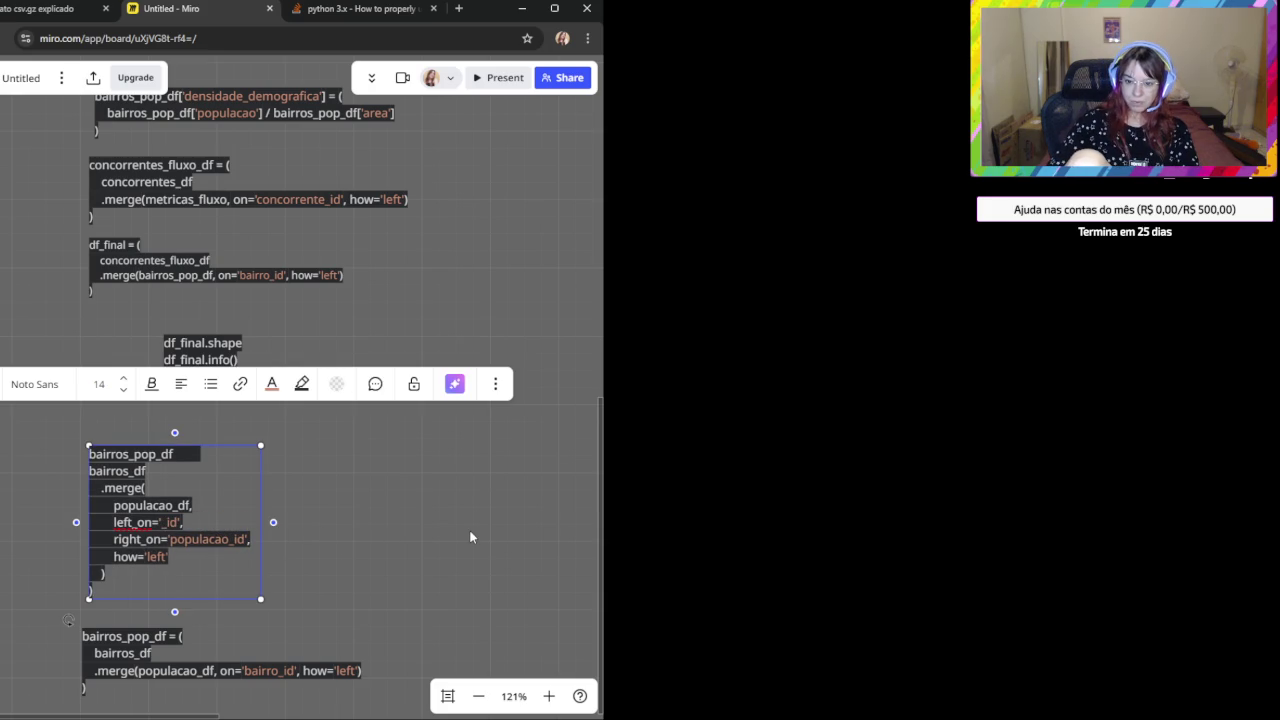
type("bai")
key("BackSpace")
key("BackSpace")
key("BackSpace")
type("bairros")
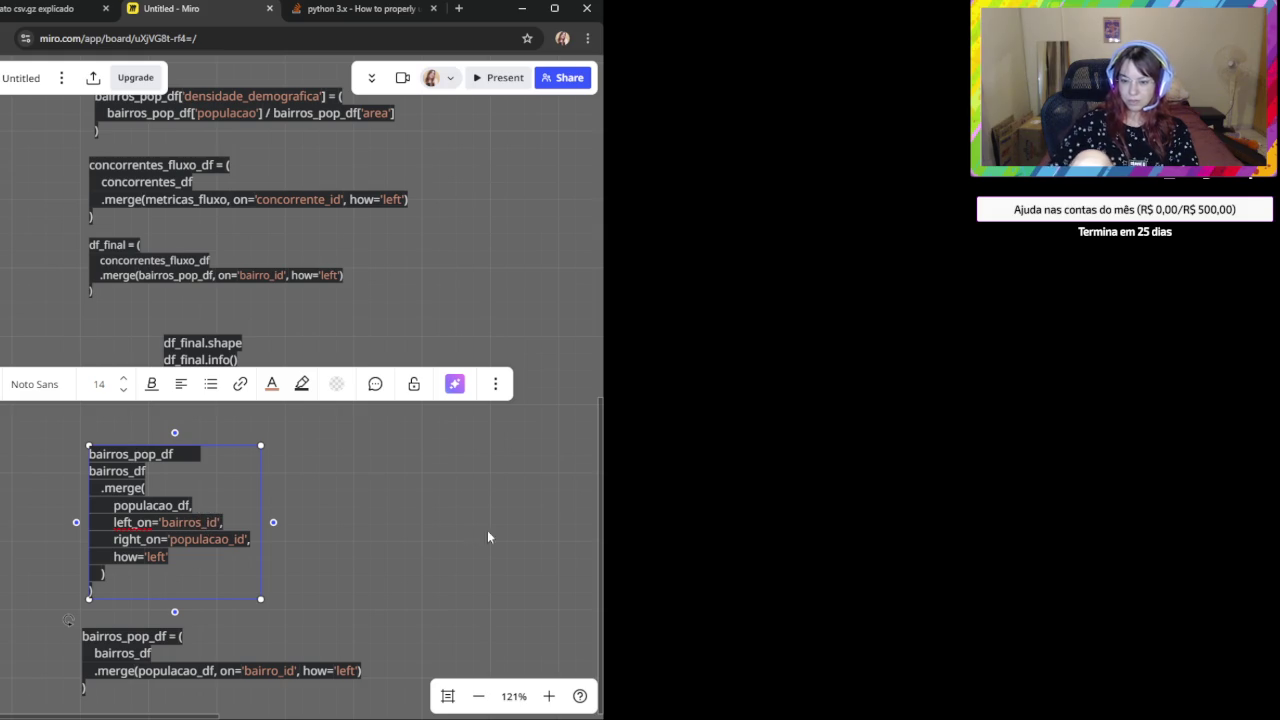
left_click(436, 519)
Scroll the board to review the updated bairros_pop_df merge snippet.
scroll(240, 530, "up", 2)
scroll(265, 516, "down", 2)
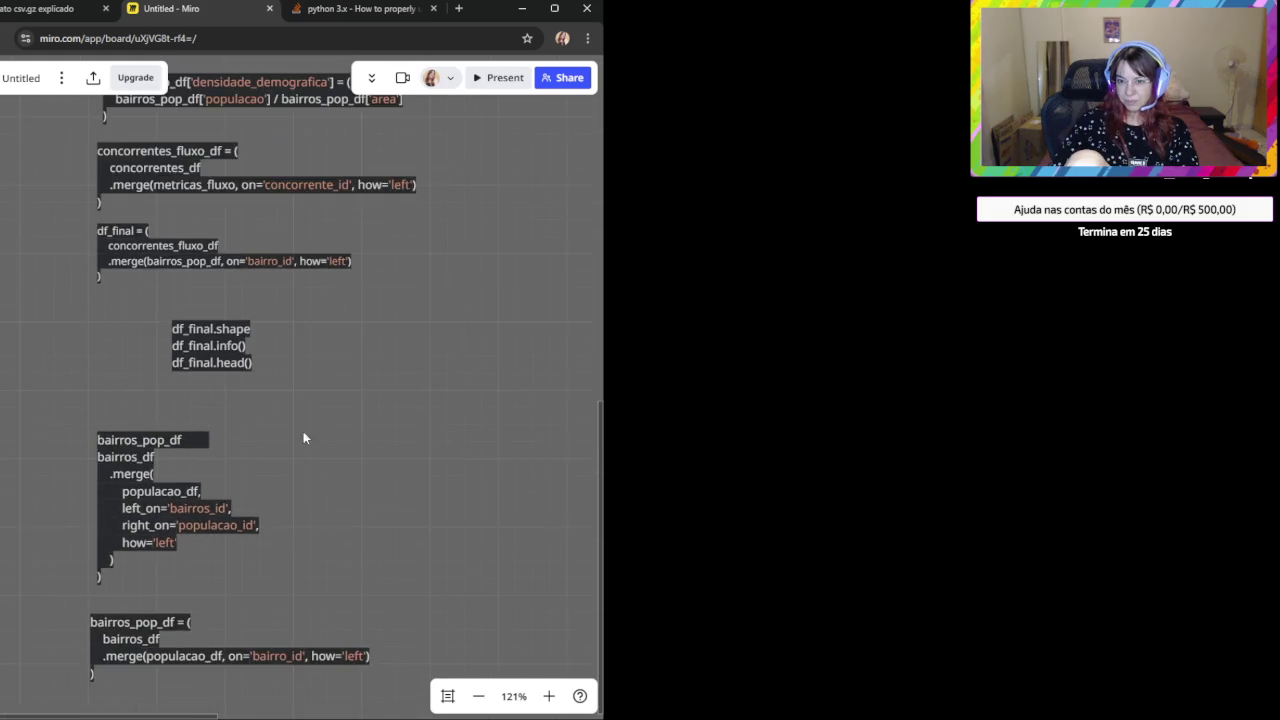
scroll(303, 437, "up", 5)
scroll(305, 460, "up", 1)
scroll(307, 484, "down", 5)
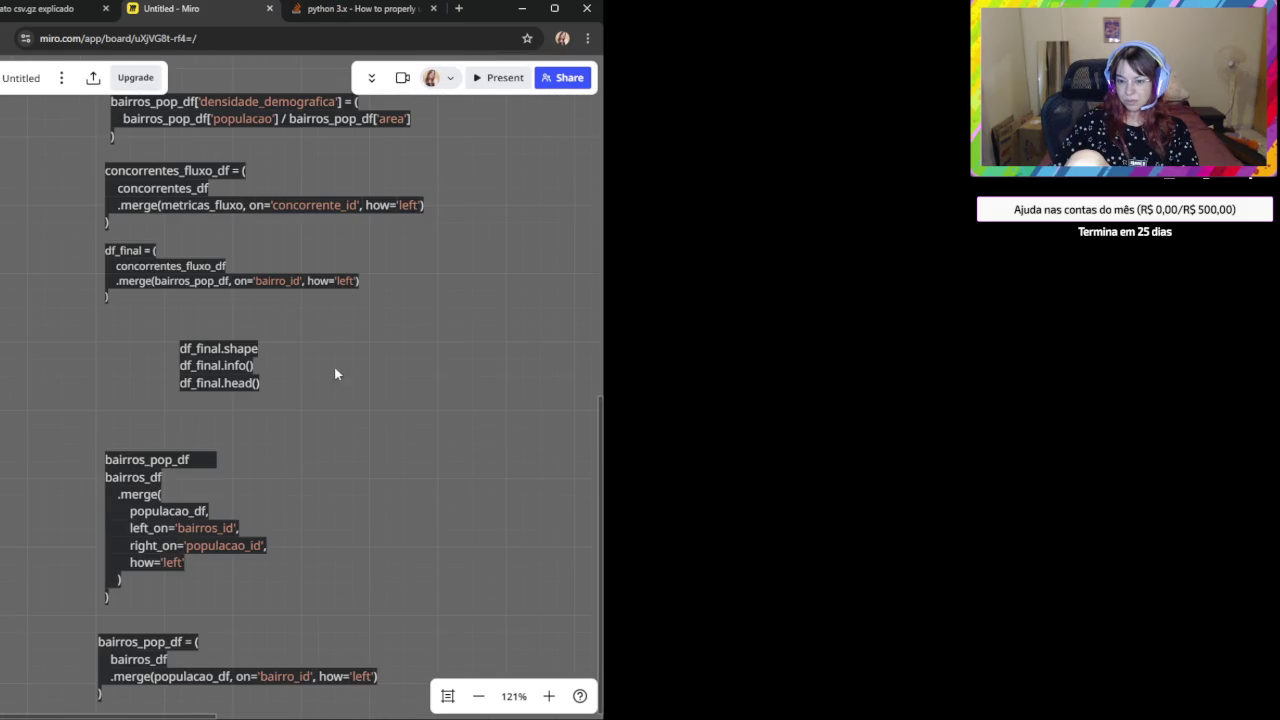
scroll(228, 543, "down", 4)
scroll(263, 263, "up", 3)
scroll(227, 477, "up", 1)
scroll(227, 477, "up", 1)
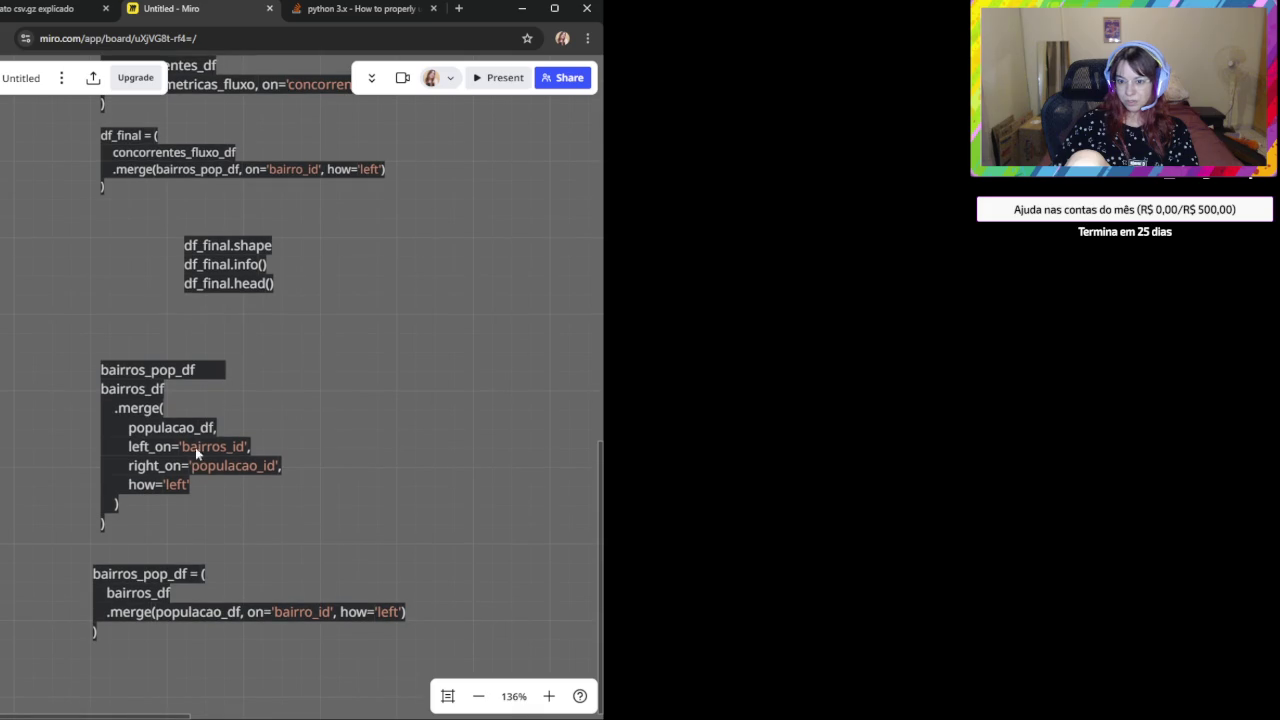
Correct left_on to 'bairro_id' and set the join type to how='inner'.
left_click(195, 447)
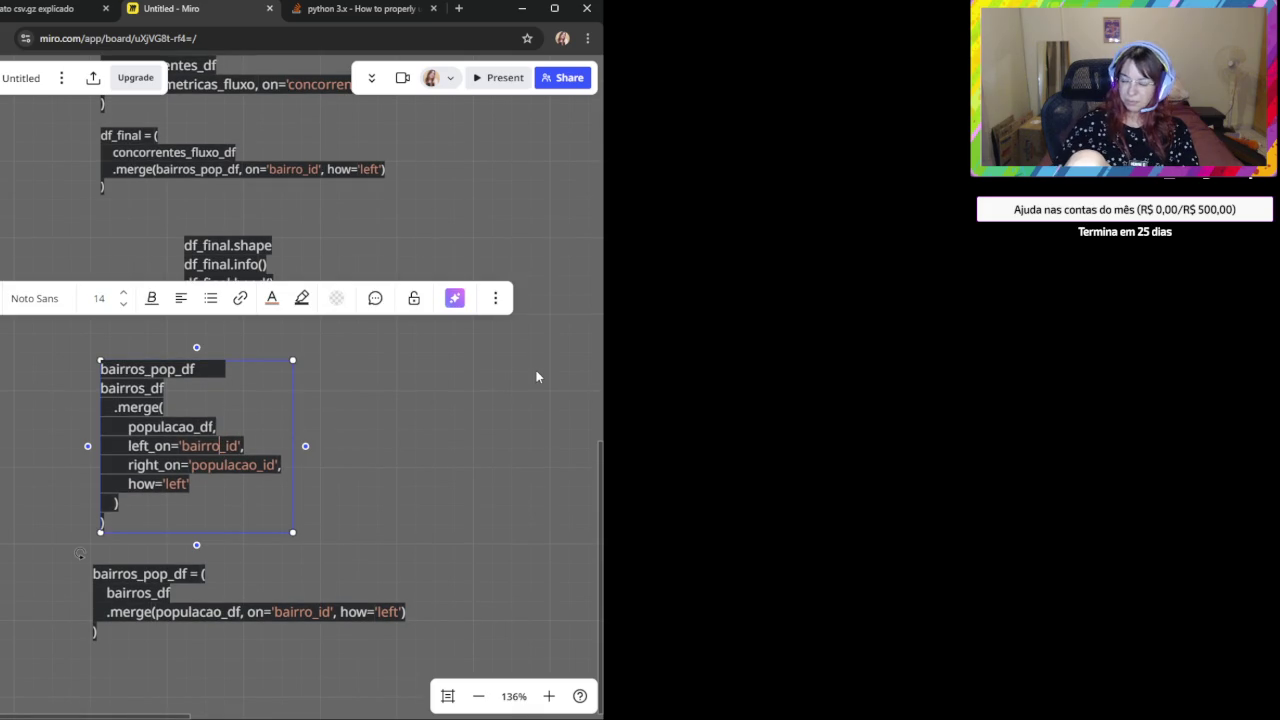
key("BackSpace")
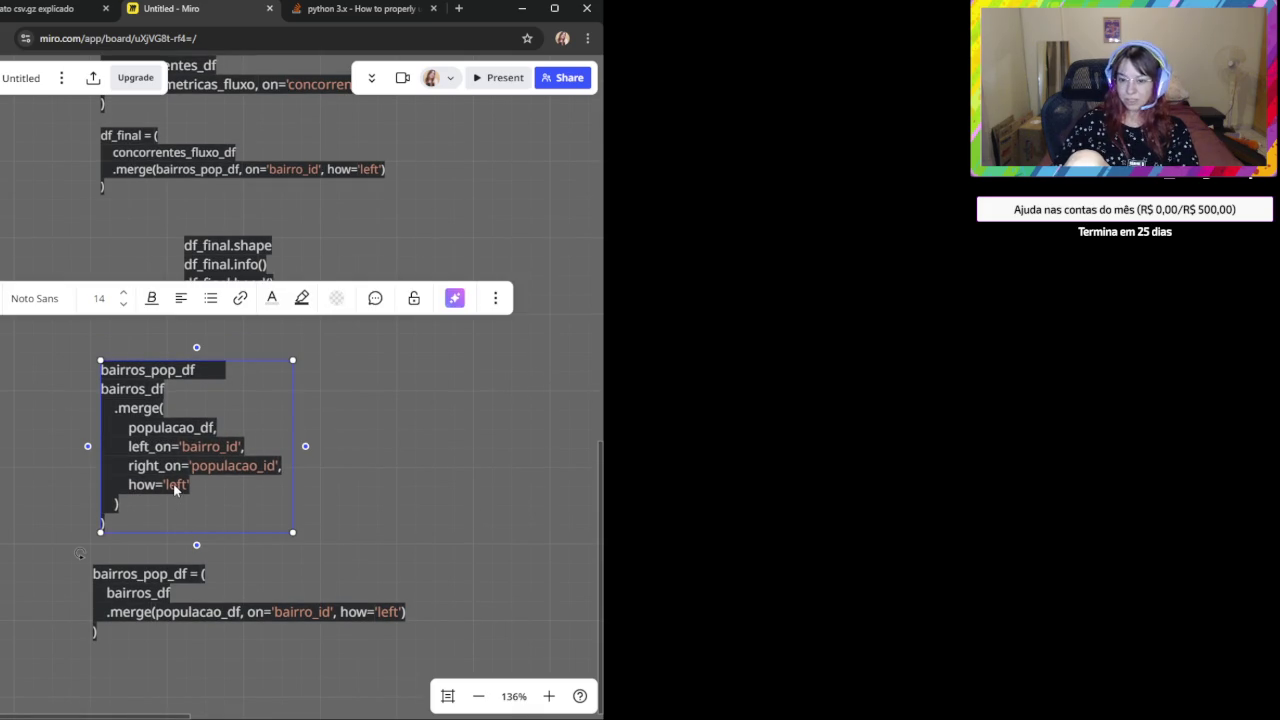
key("BackSpace")
key("BackSpace")
key("BackSpace")
key("BackSpace")
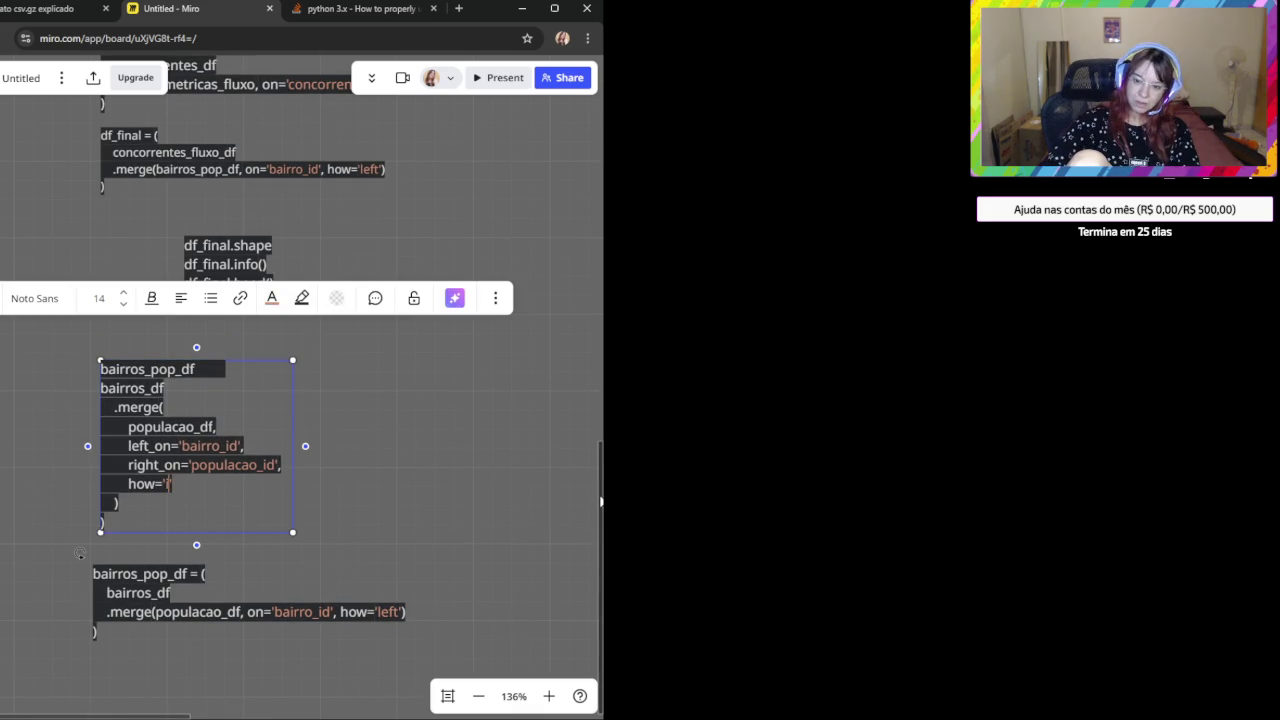
type("nner'")
left_click(95, 550)
Review the edited merge snippet, then return to the ChatGPT conversation.
left_click(118, 528)
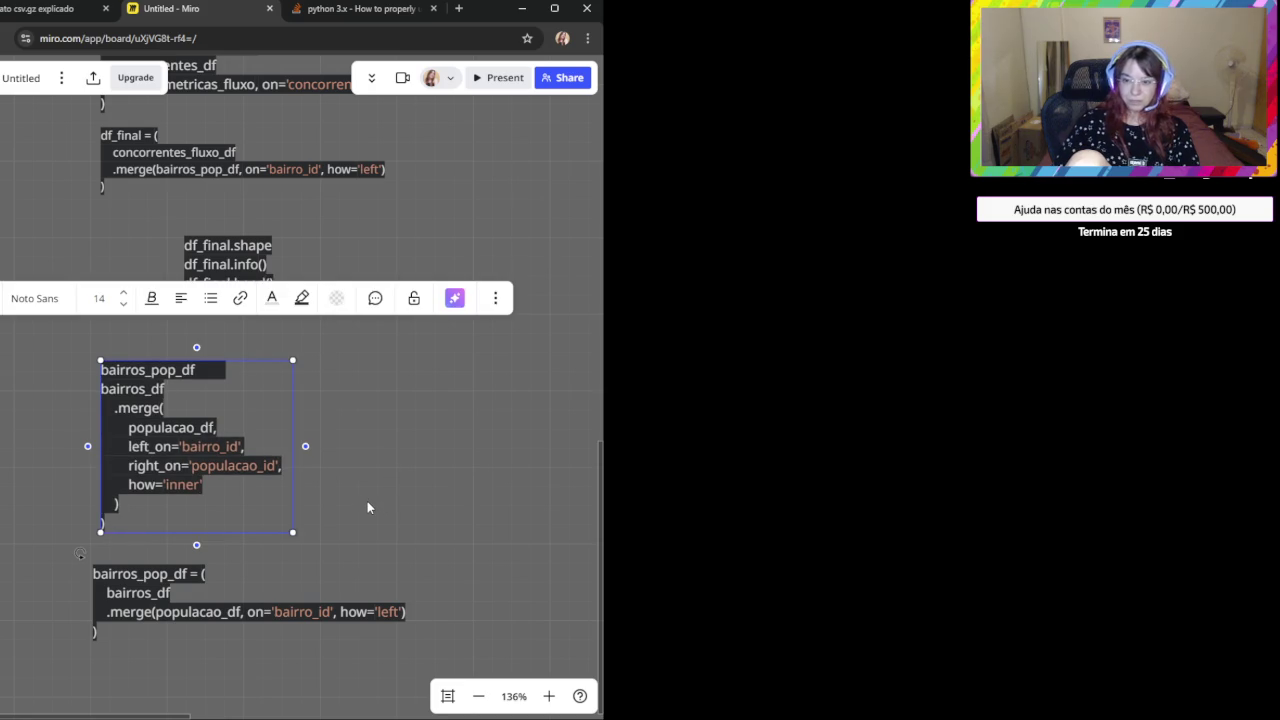
scroll(367, 501, "down", 1)
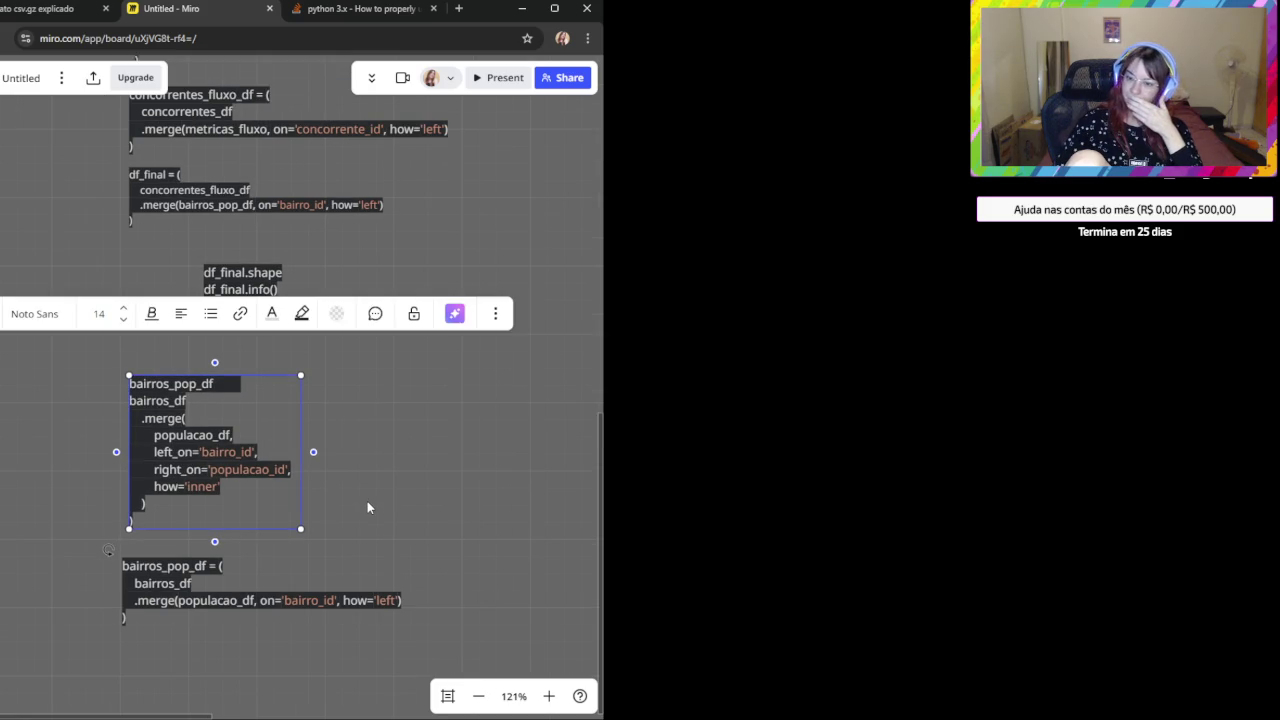
left_click_drag(367, 501, 357, 495)
double_click(170, 430)
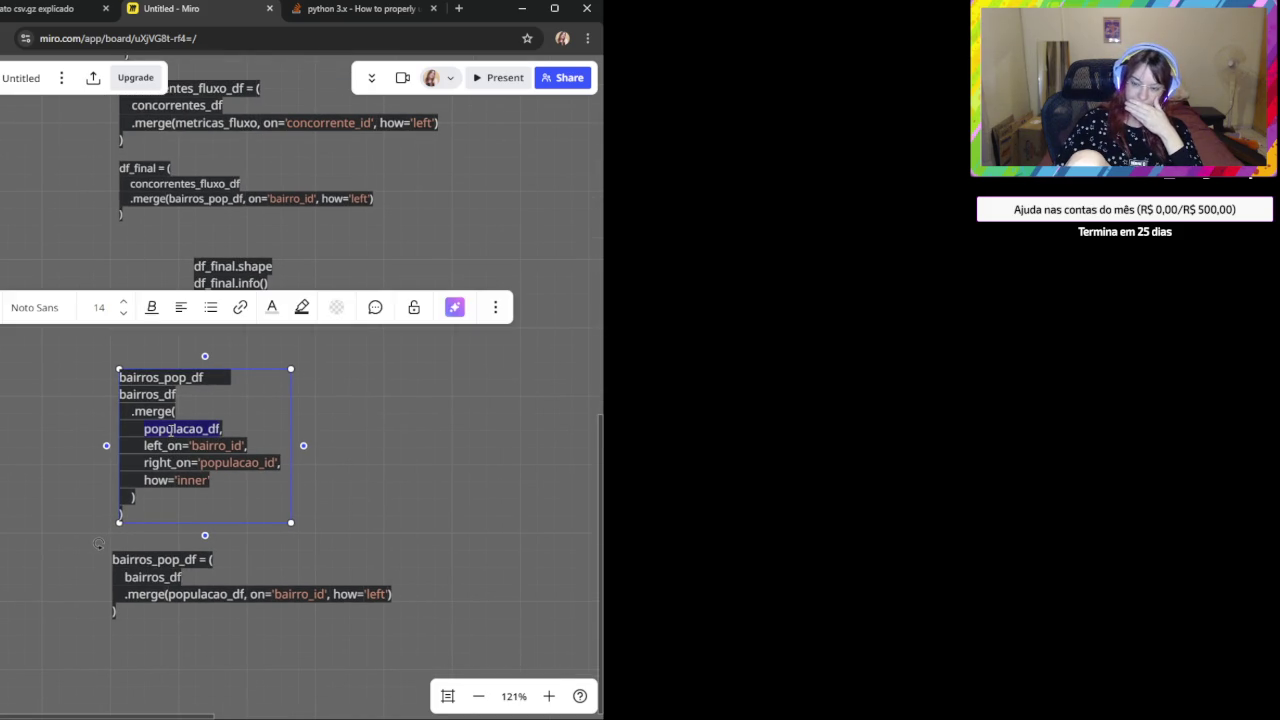
left_click(400, 516)
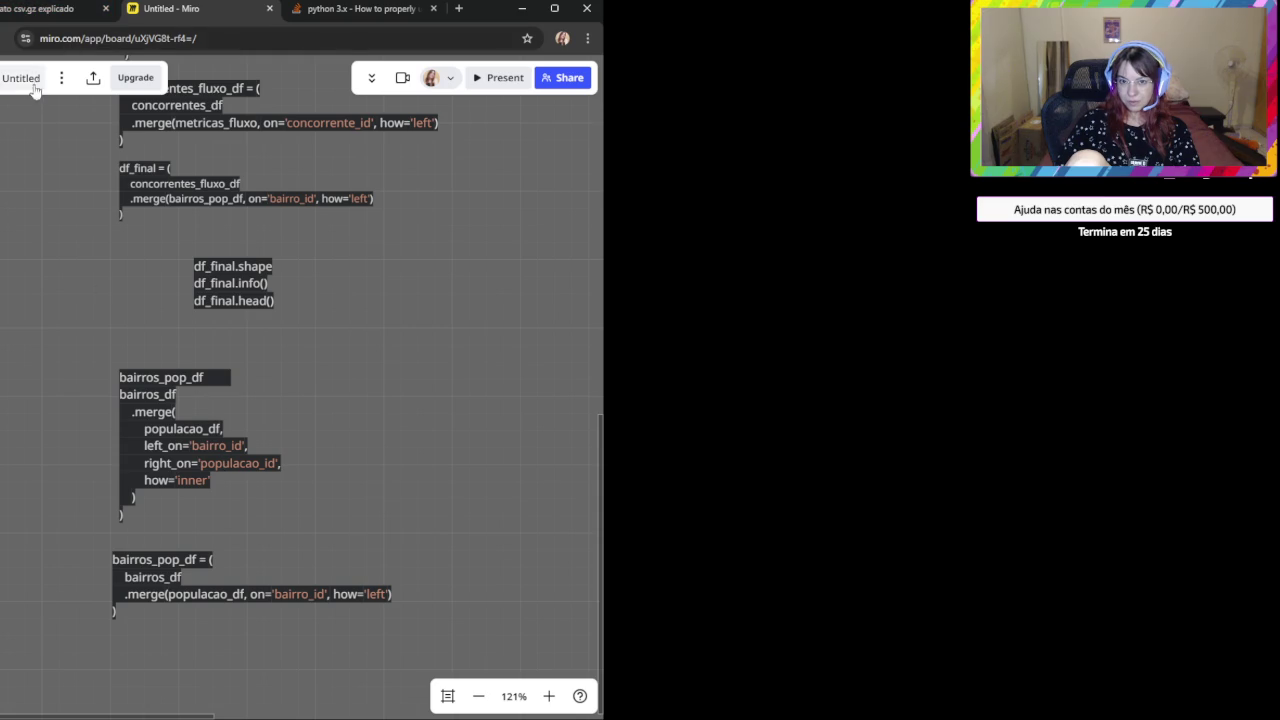
left_click(45, 9)
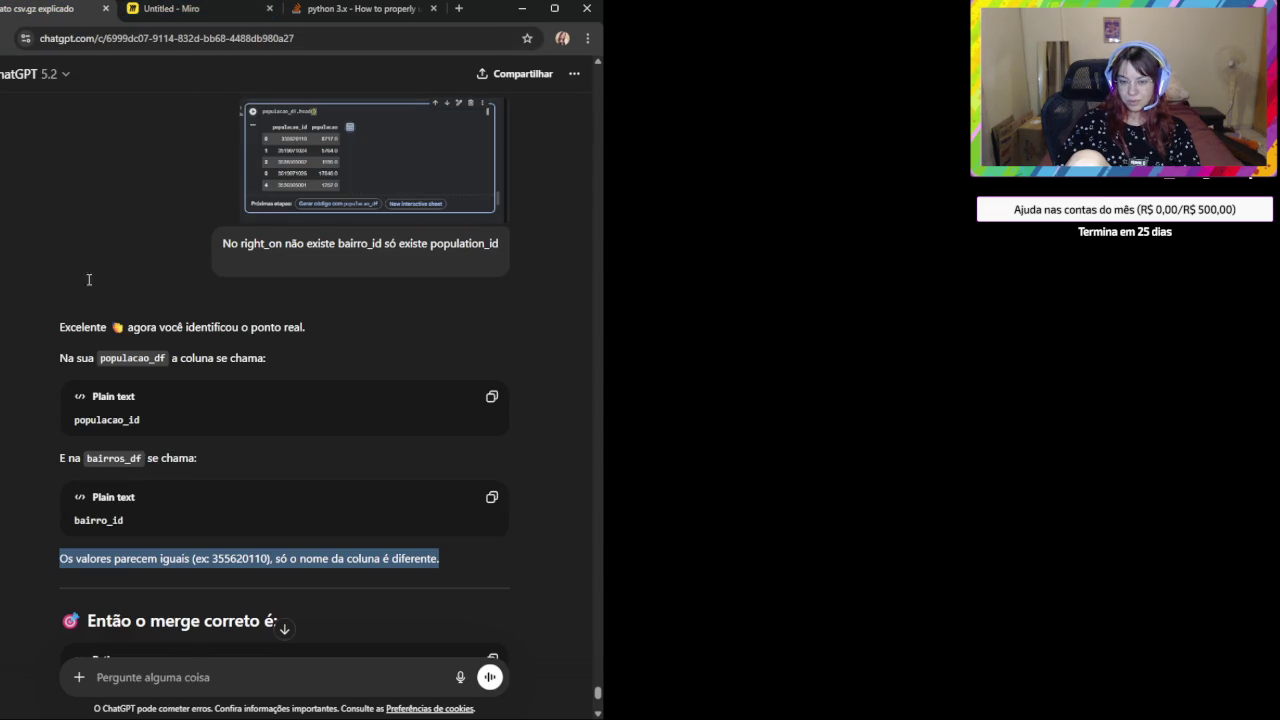
Select the bairros_pop_df merge snippet in Miro and paste its code into ChatGPT.
left_click(155, 12)
left_click(121, 378)
left_click(366, 531)
left_click_drag(49, 334, 341, 537)
left_click(45, 8)
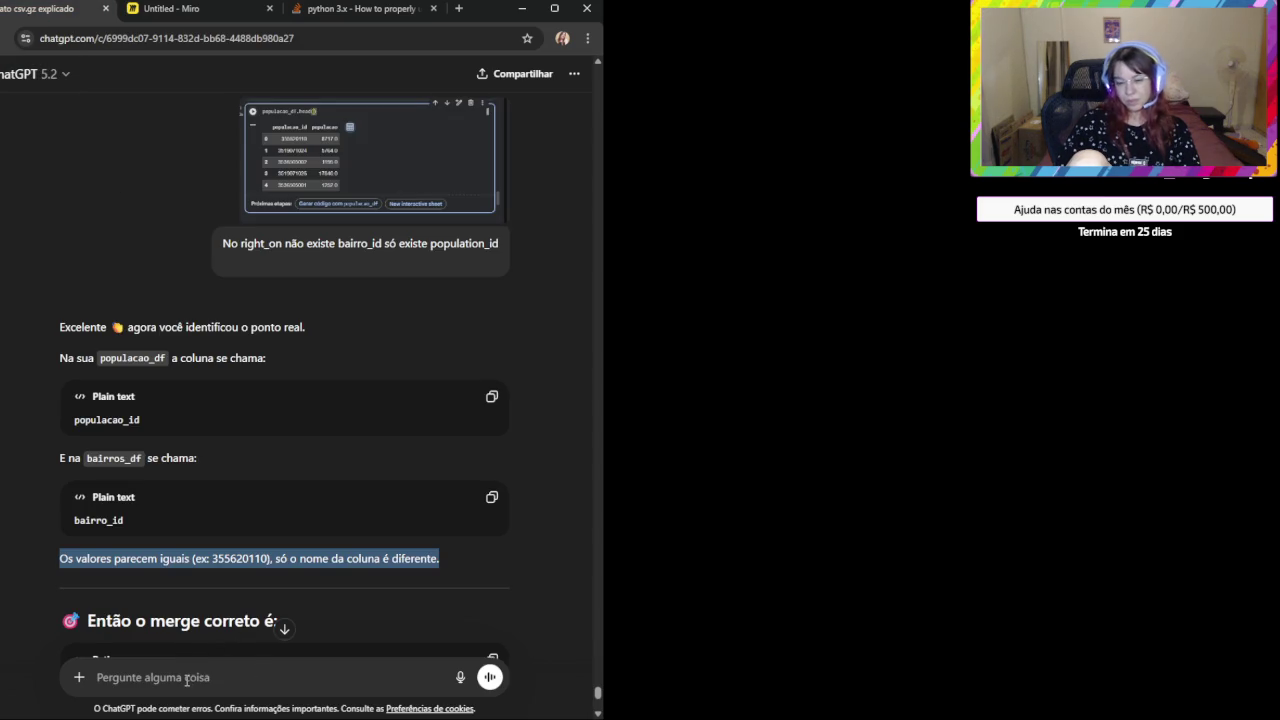
type("bairros_pop_df bairros_df     .merge(         populacao_df,         left_on='bairro_id',         right_on='populacao_id',         how='inner'     ) )")
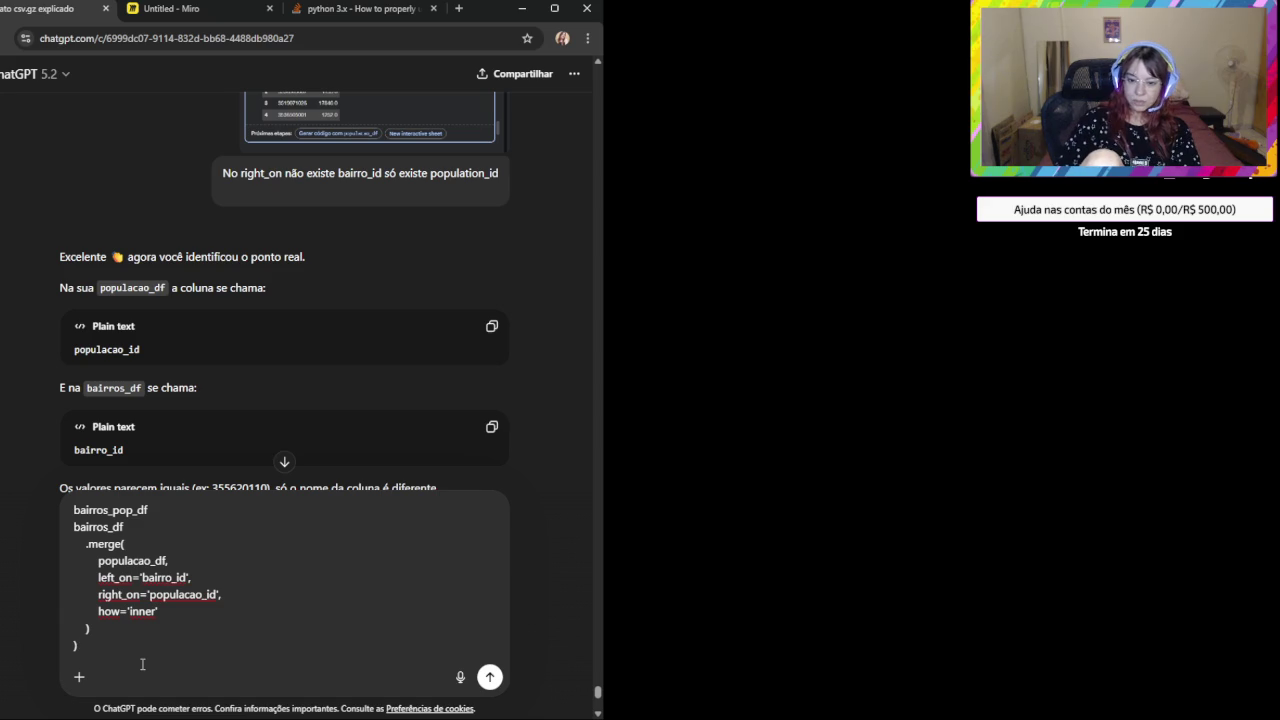
Ask below the code for the .count of bairro_id and populacao_id, and send it.
key("shift+Return")
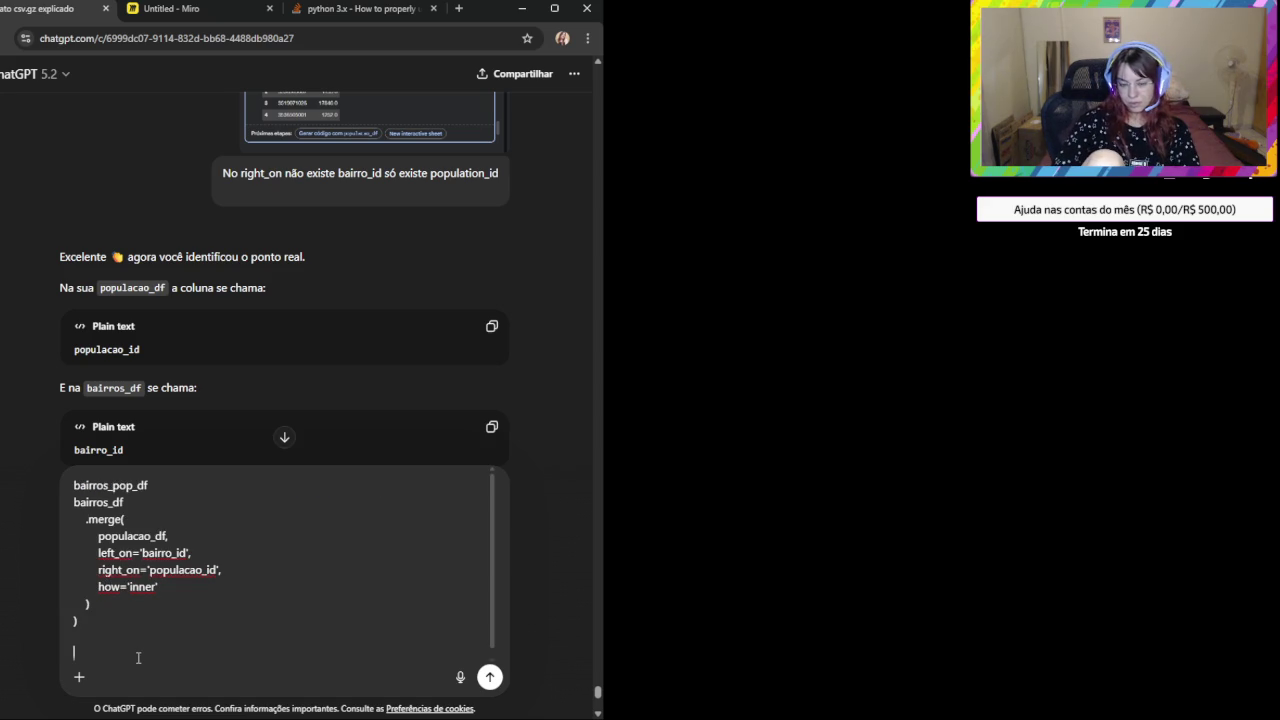
type("Quero fazer um co")
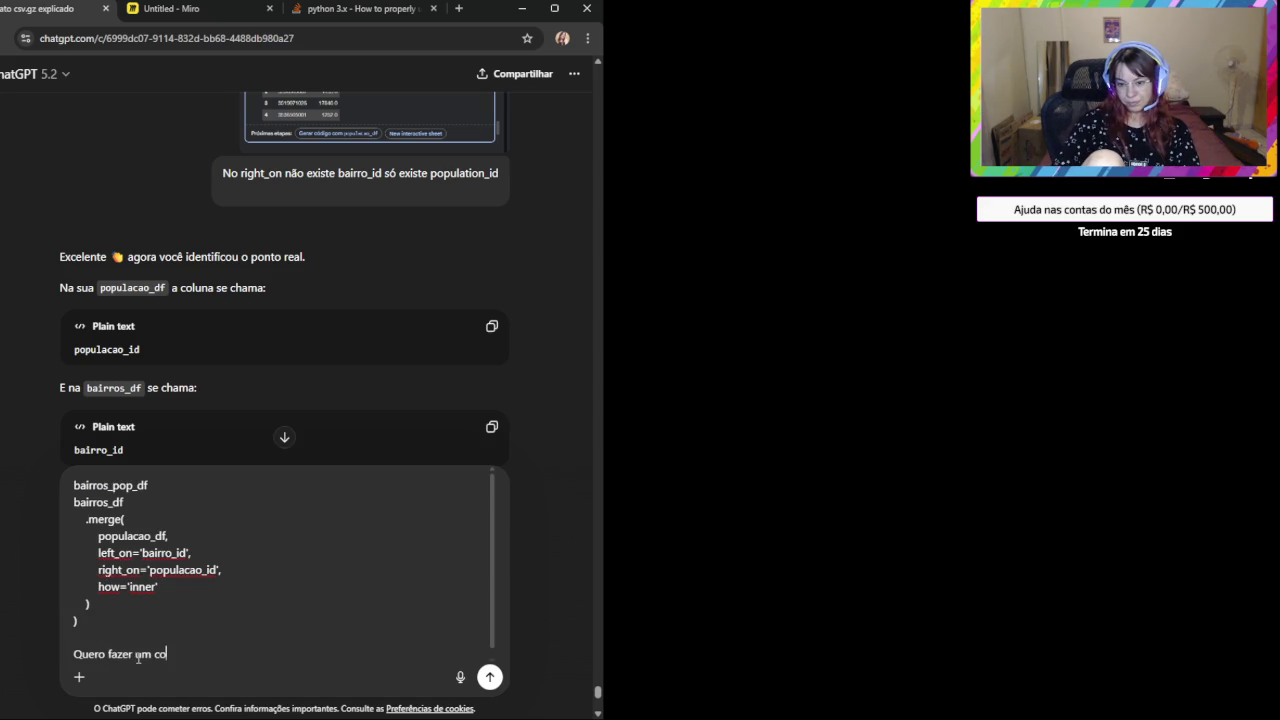
key("BackSpace")
key("BackSpace")
type(".count")
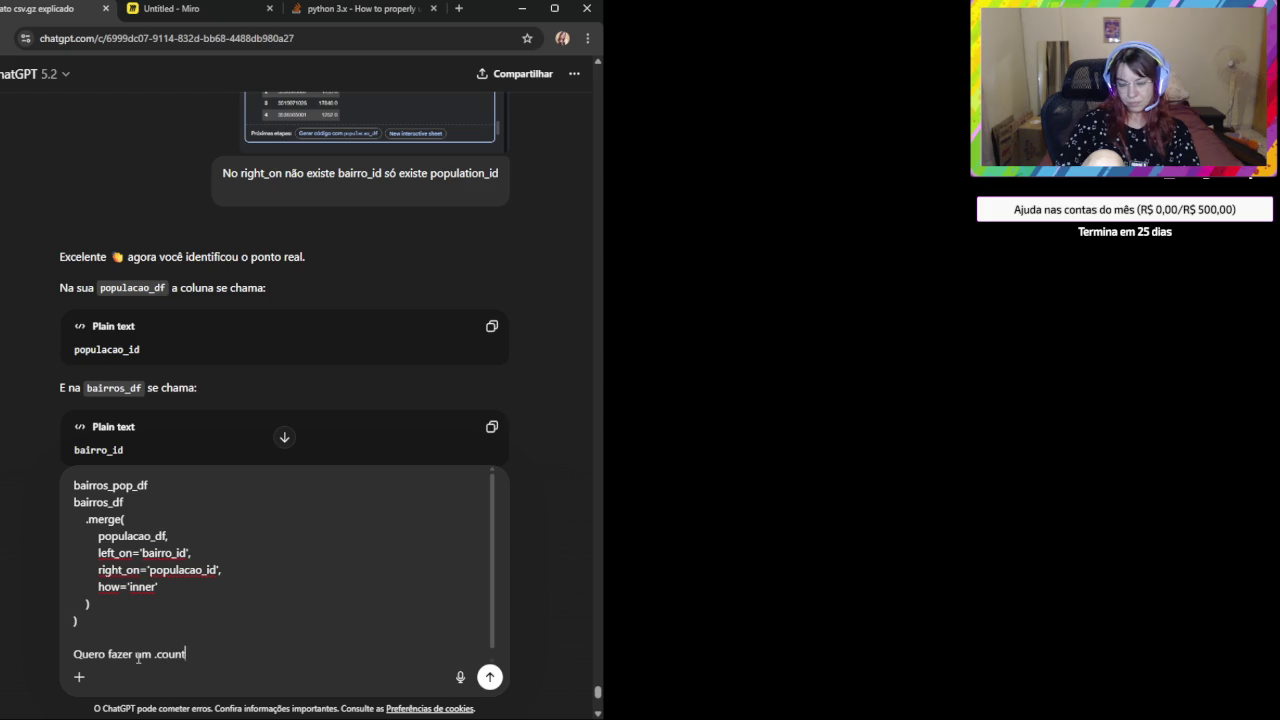
type(" do ")
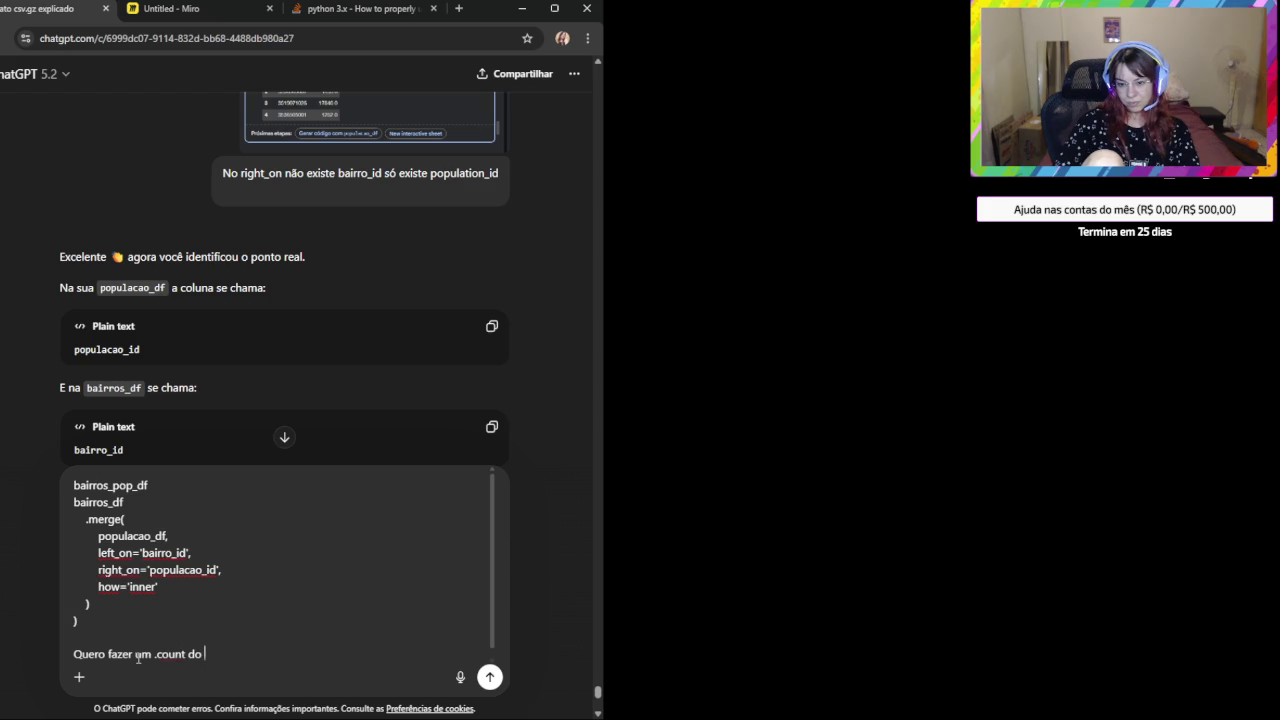
type("bairro id")
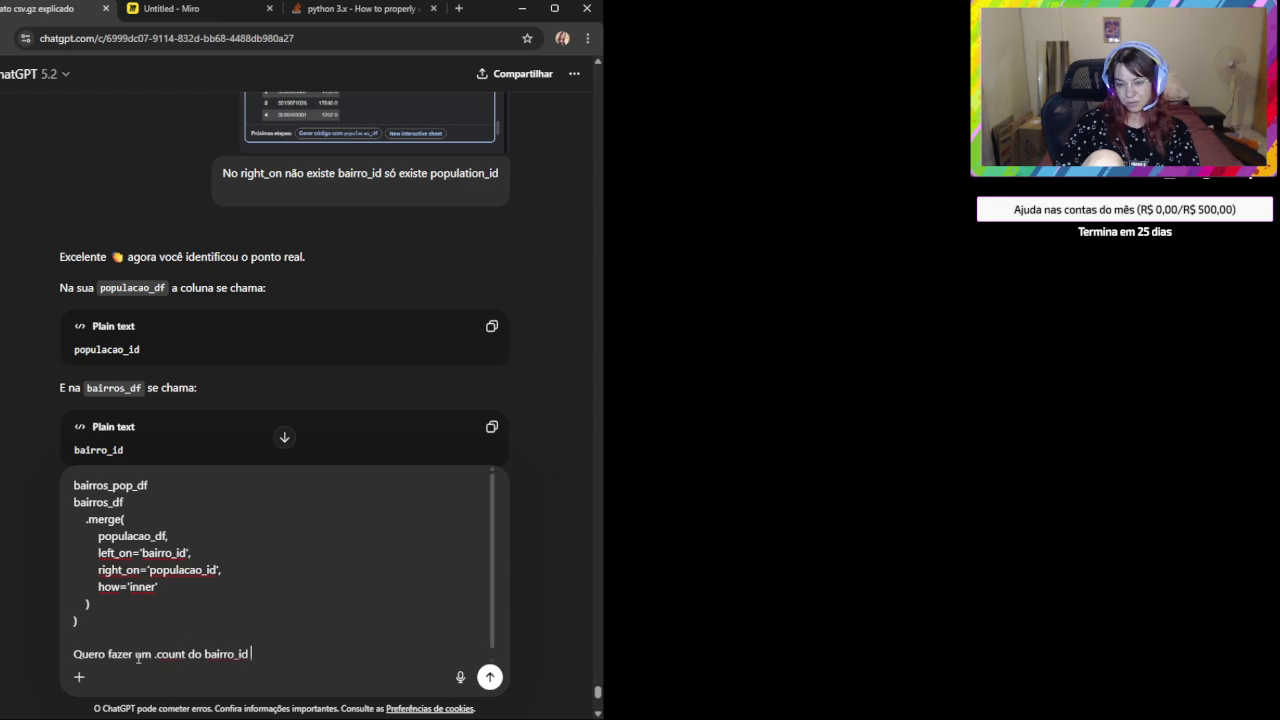
type(" e tambem do populacao_id")
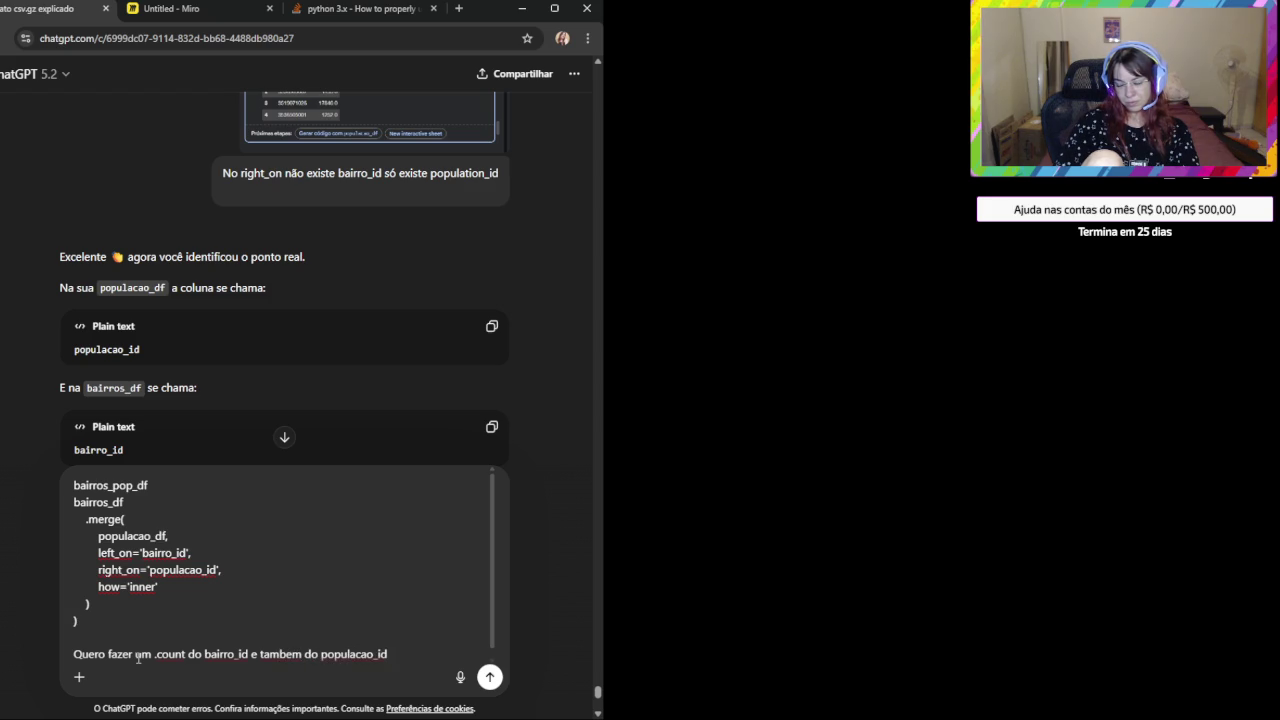
type(" me passa ai")
key("Return")
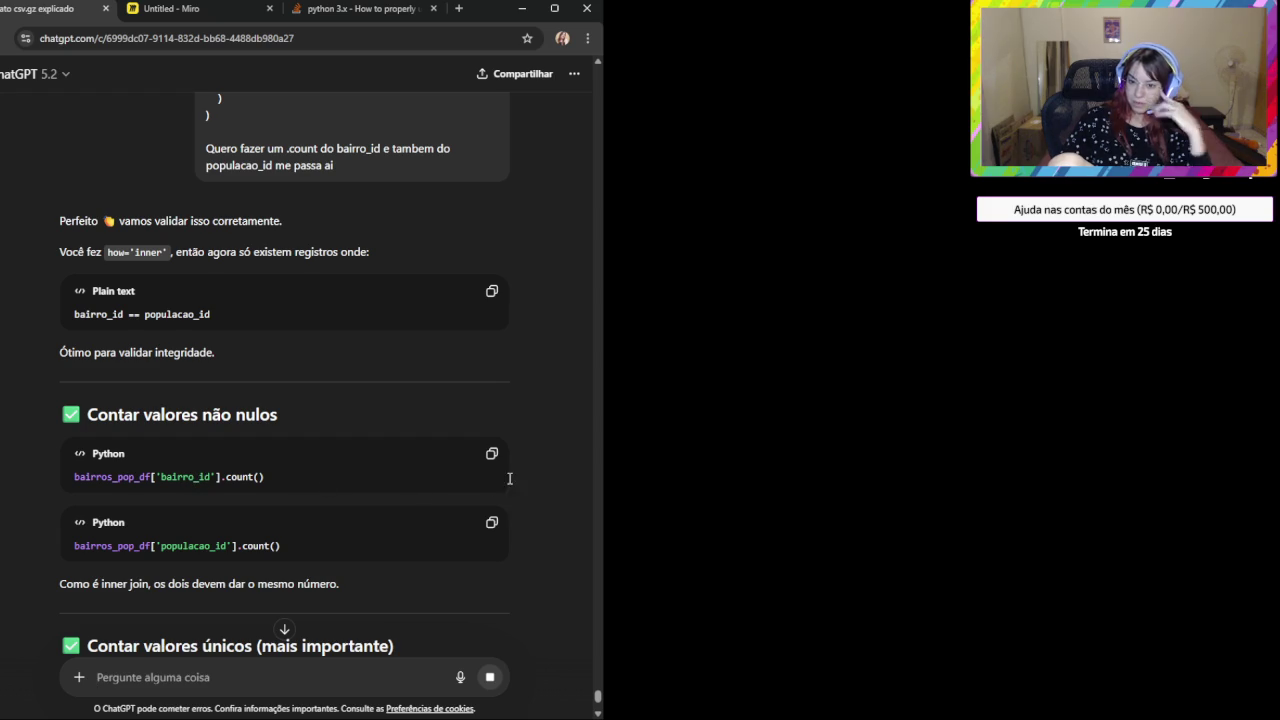
Copy the bairros_pop_df['bairro_id'].count() code block from ChatGPT's reply.
left_click(491, 455)
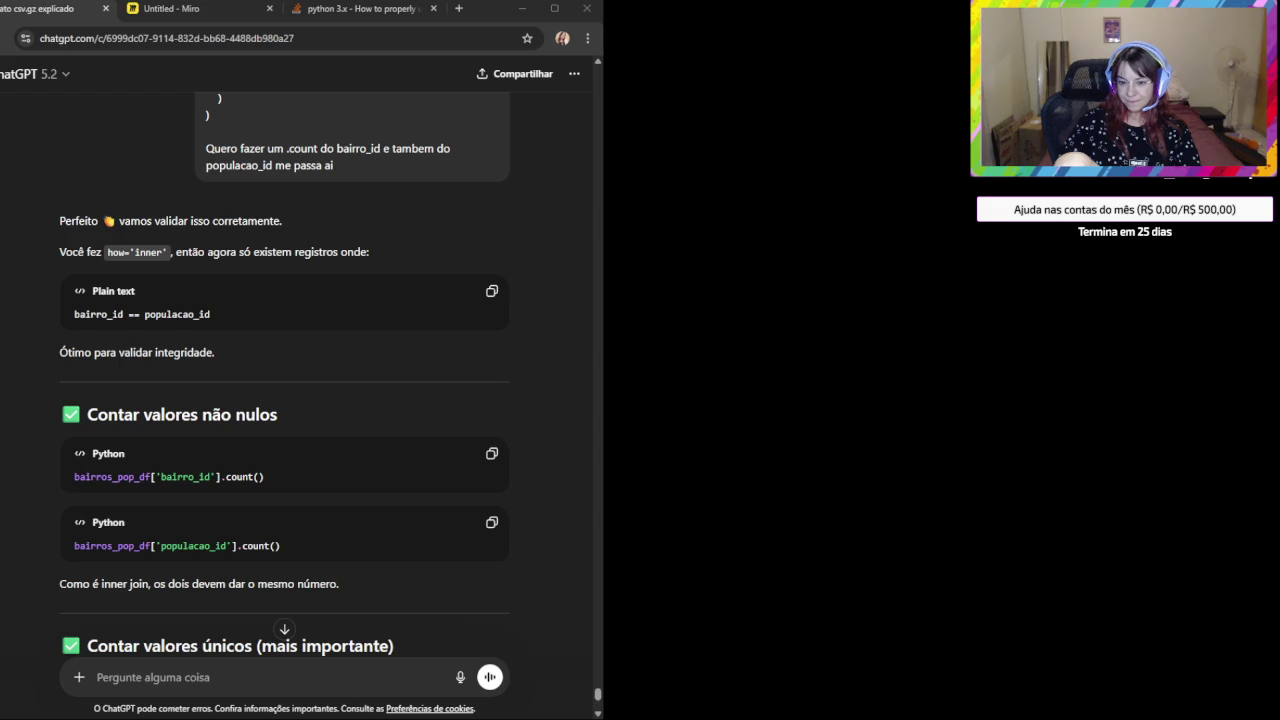
left_click(271, 546)
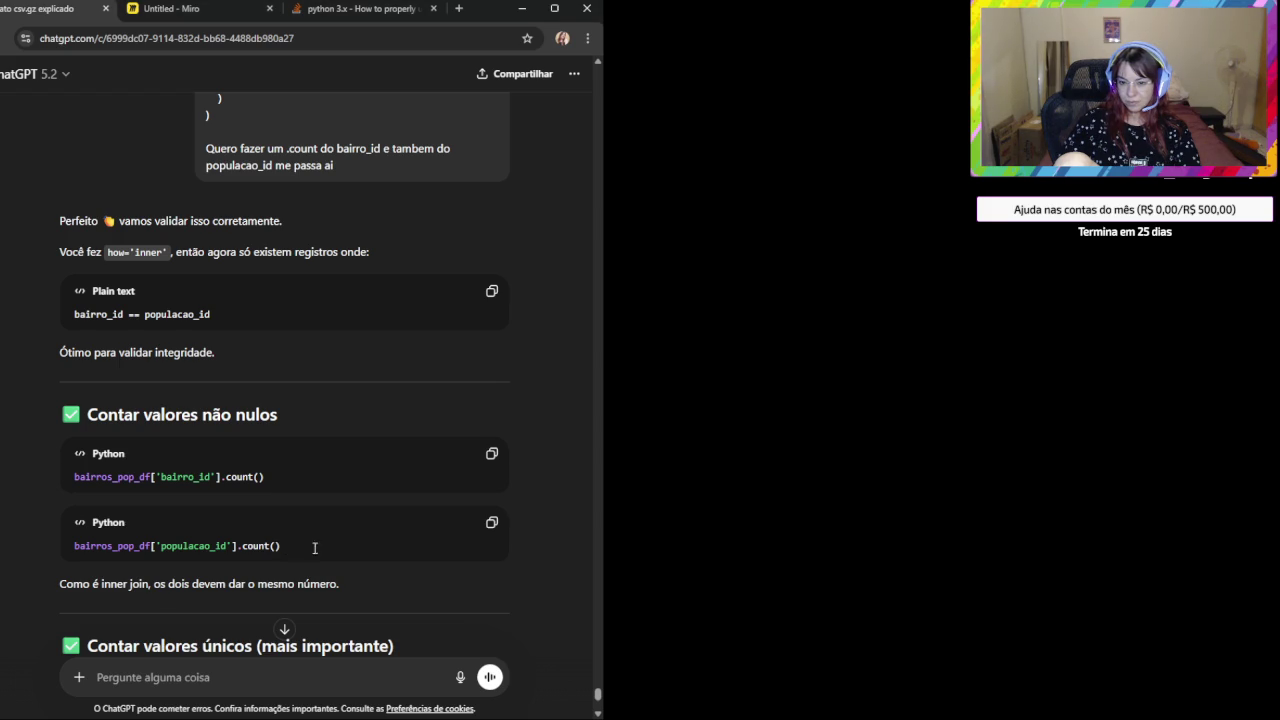
Copy the populacao_id count snippet and paste an image into the 'Pergunte alguma coisa' box.
left_click(491, 522)
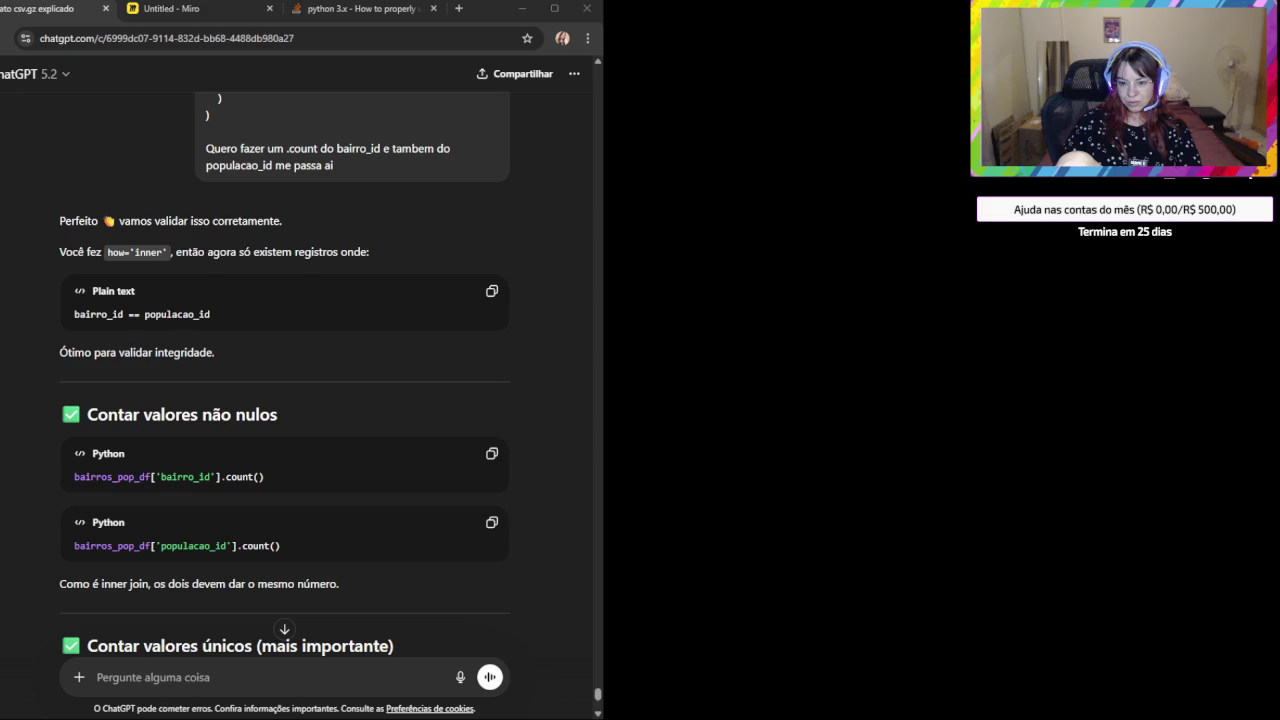
left_click(100, 626)
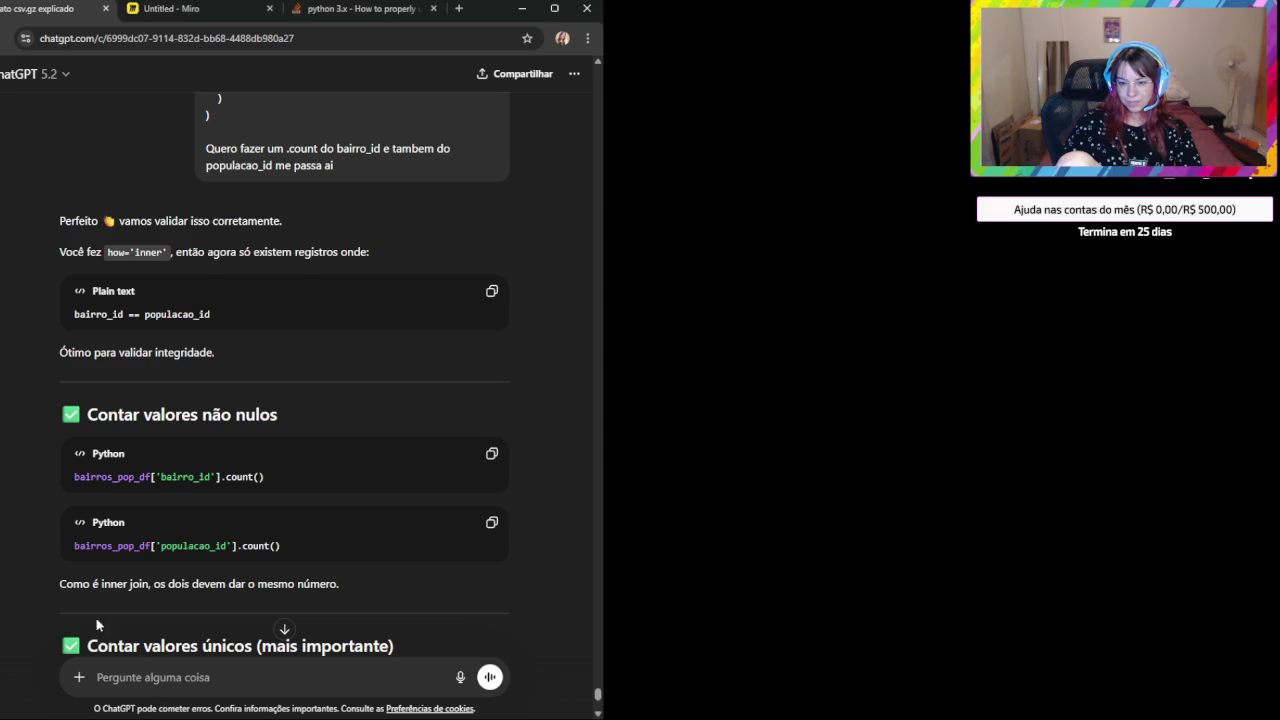
key("ctrl+v")
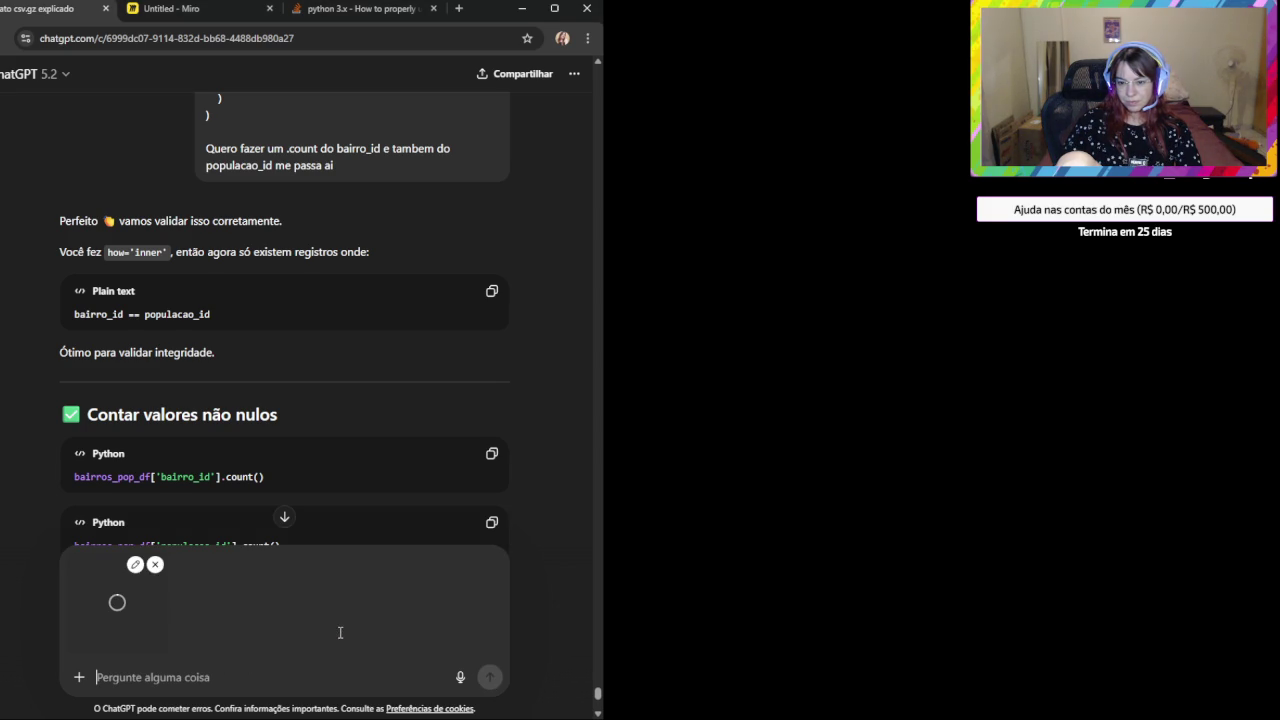
Paste the notebook screenshot showing both counts of 133 below the merge code in Miro.
left_click(155, 12)
left_click(380, 509)
scroll(373, 523, "down", 3)
key("ctrl+v")
scroll(360, 565, "up", 3)
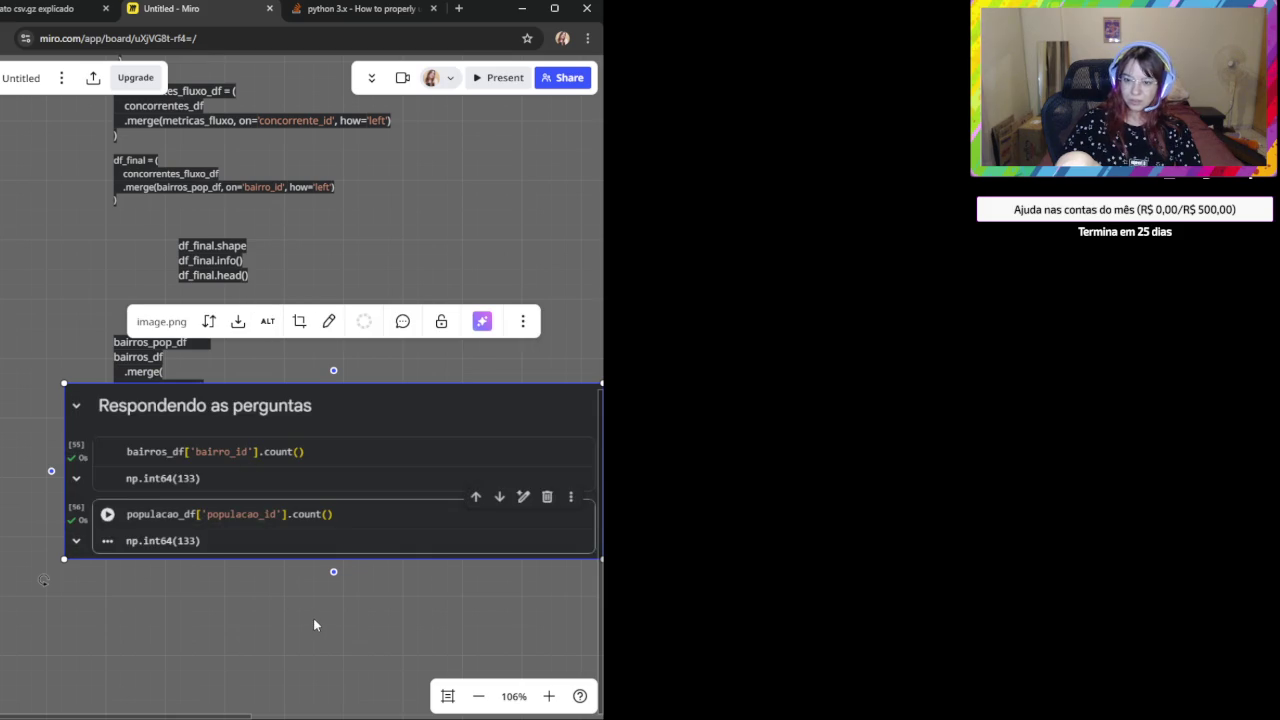
scroll(313, 618, "up", 1)
scroll(300, 615, "up", 1)
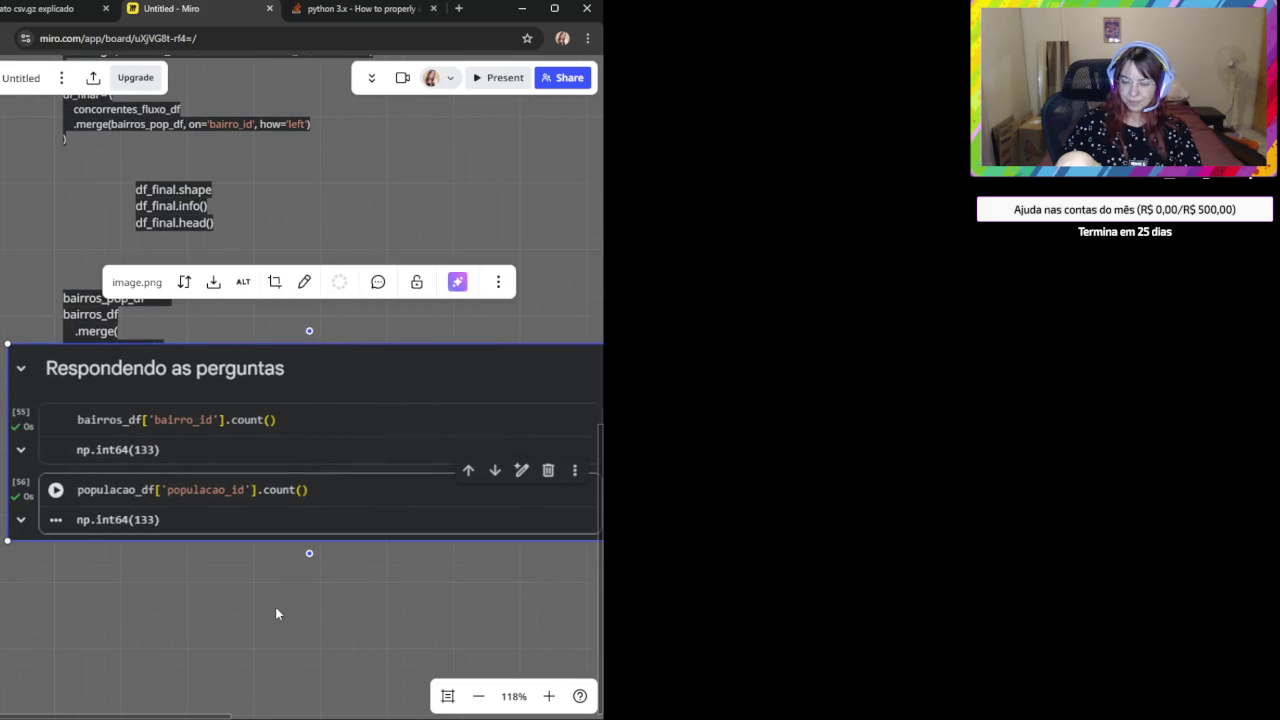
scroll(277, 613, "down", 1)
scroll(277, 613, "down", 1)
left_click_drag(280, 410, 279, 605)
left_click(373, 304)
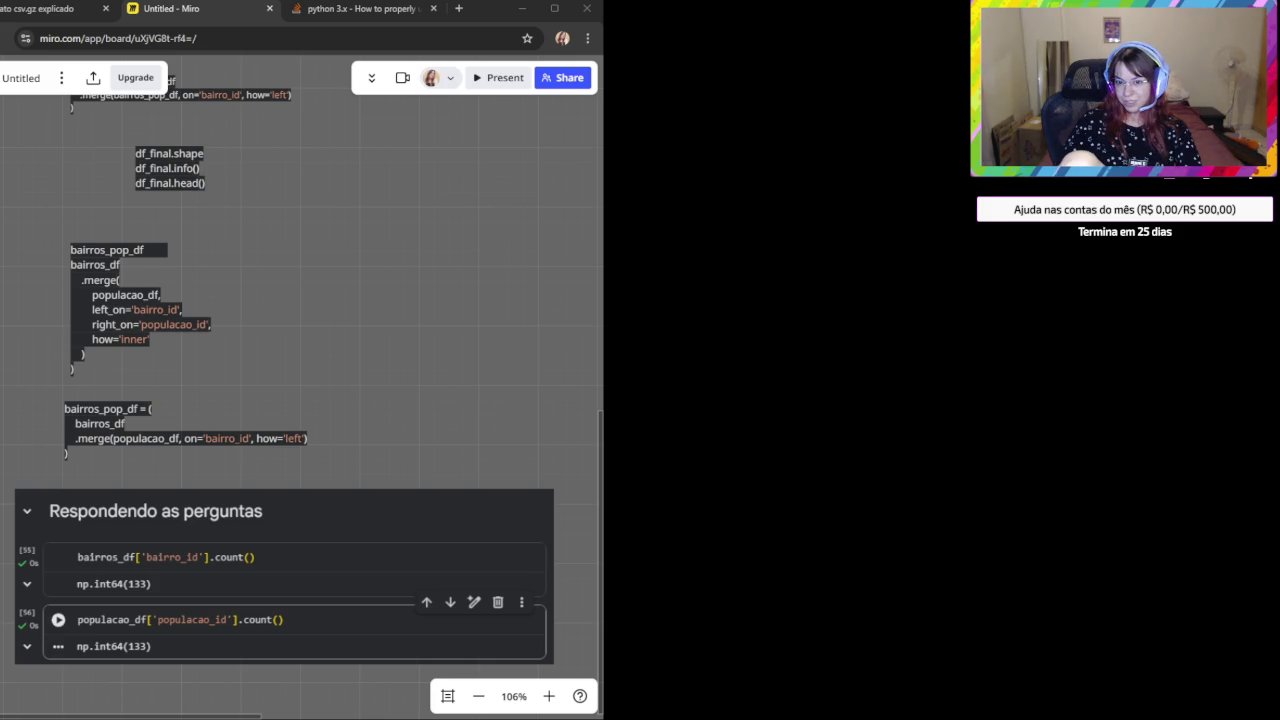
left_click(284, 440)
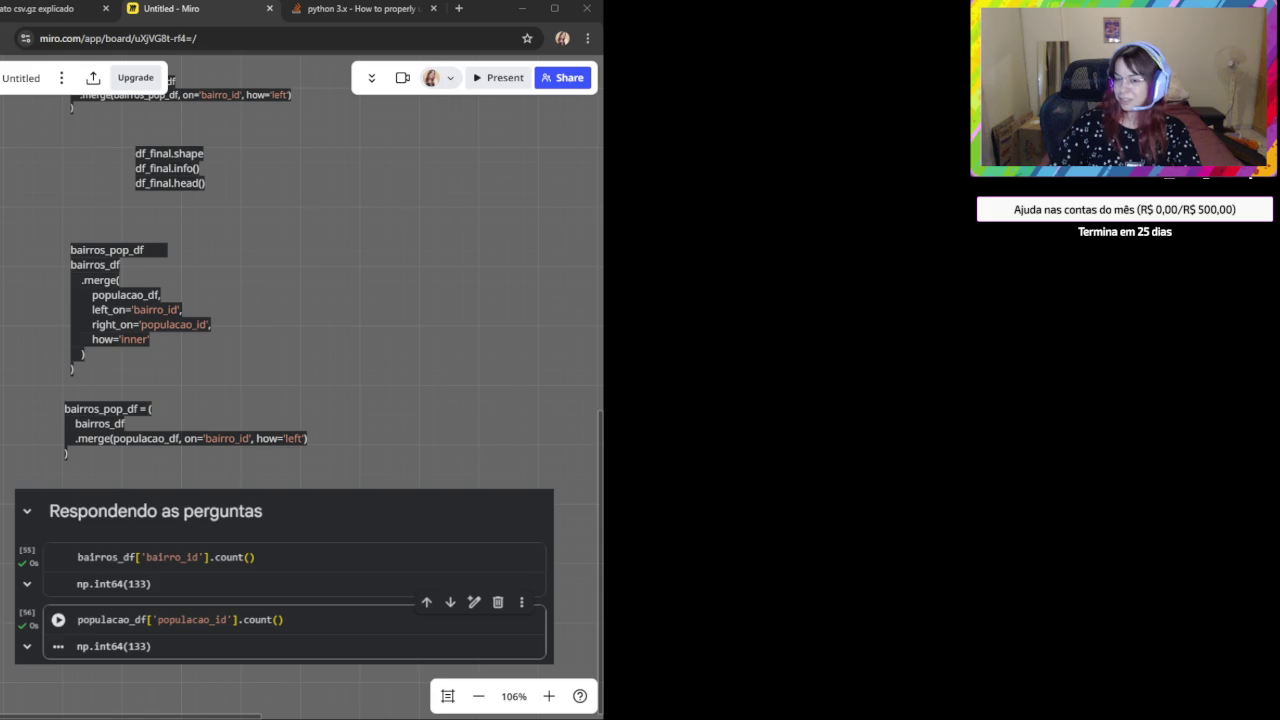
left_click(77, 370)
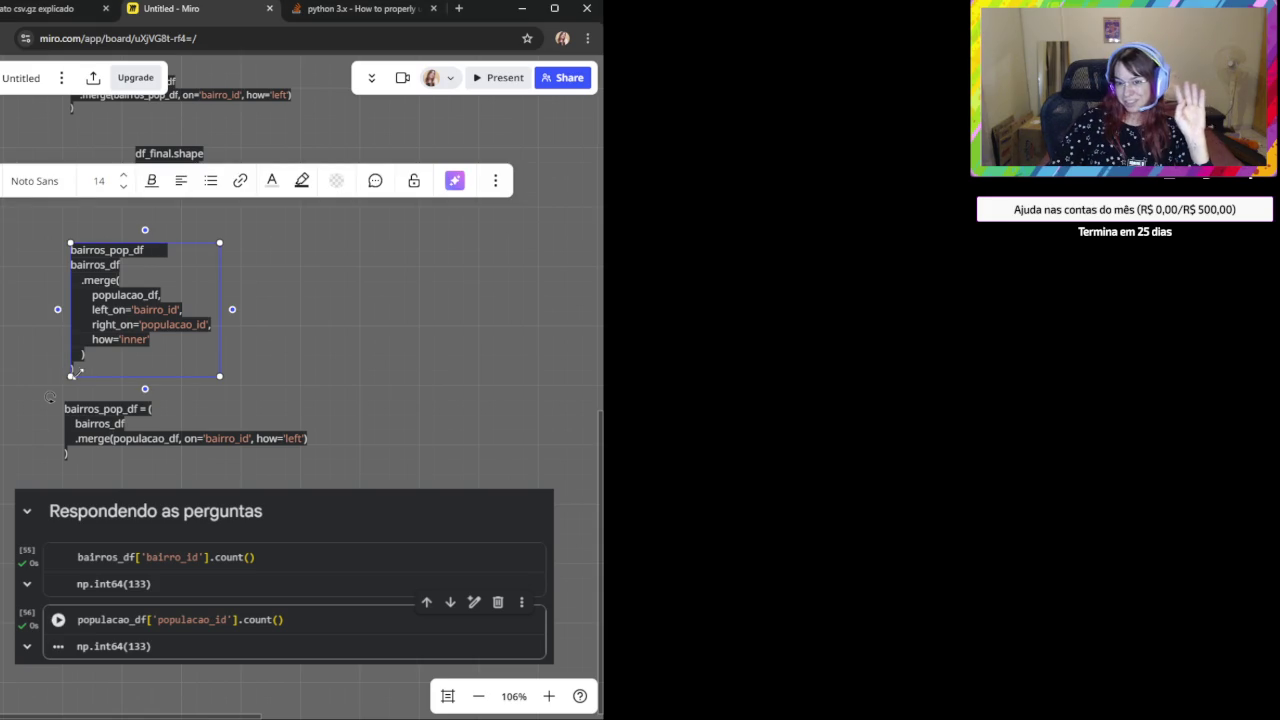
left_click(355, 380)
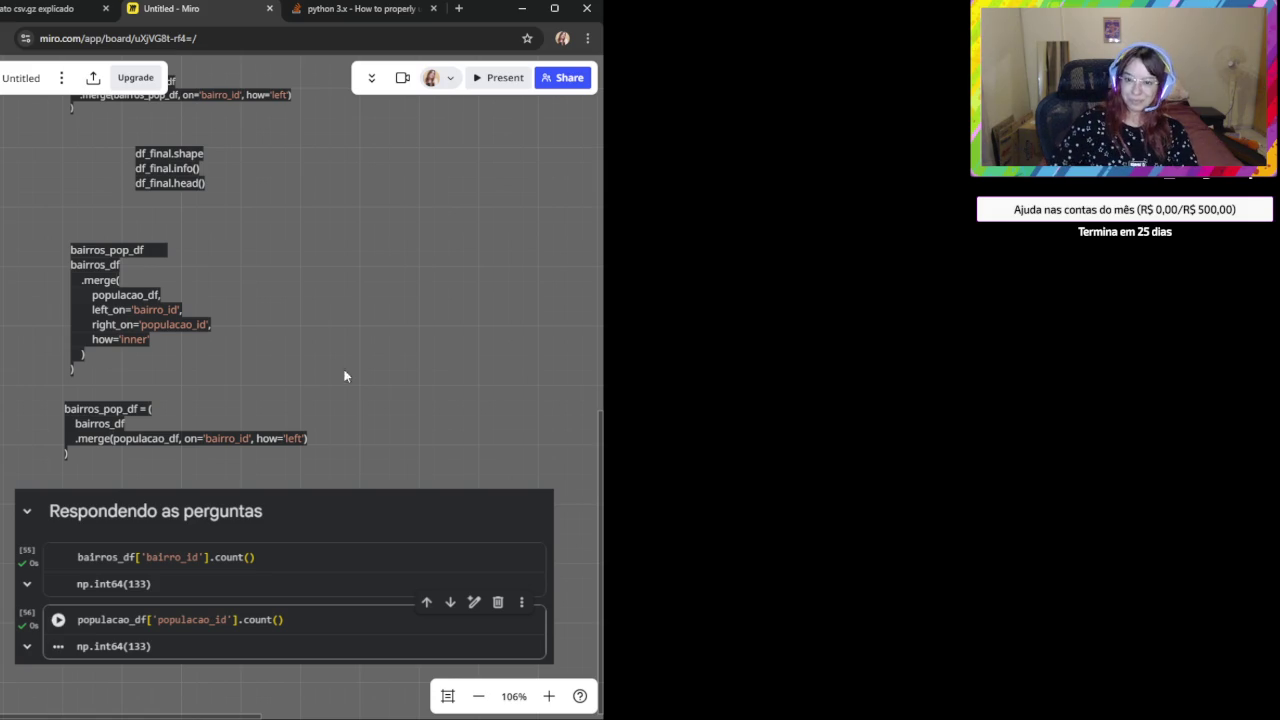
left_click(95, 368)
left_click(103, 368)
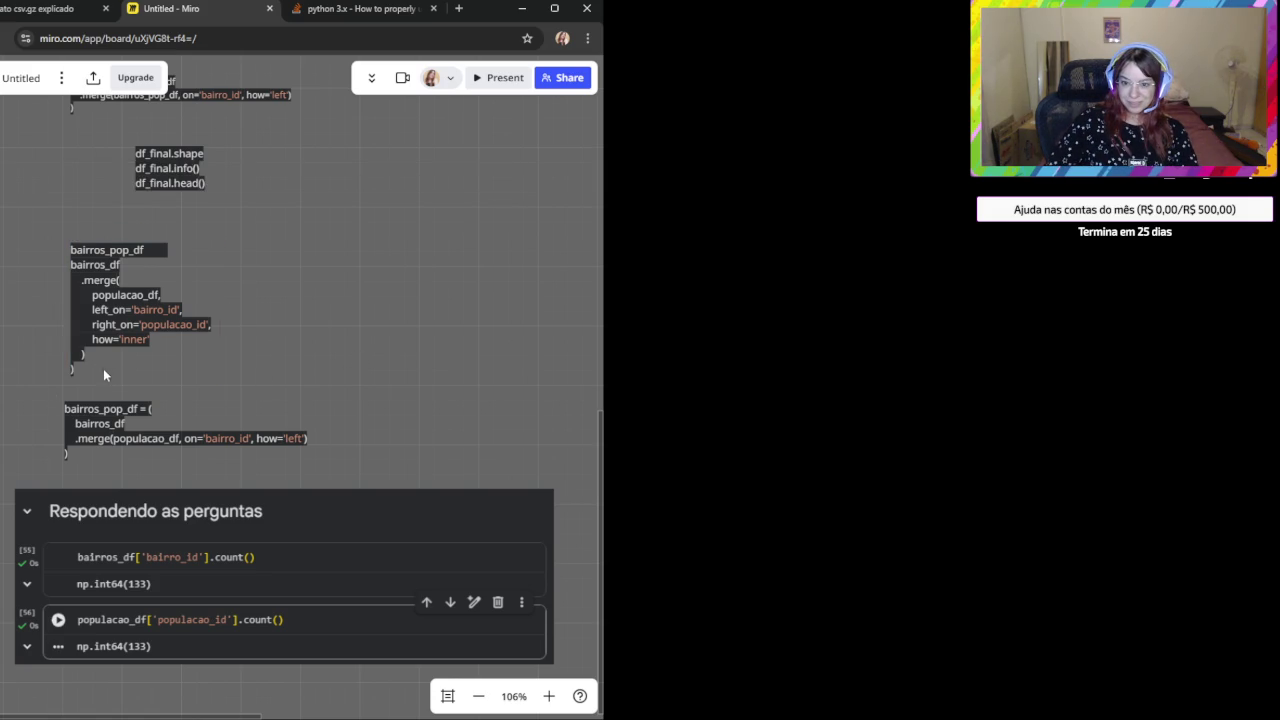
left_click(139, 378)
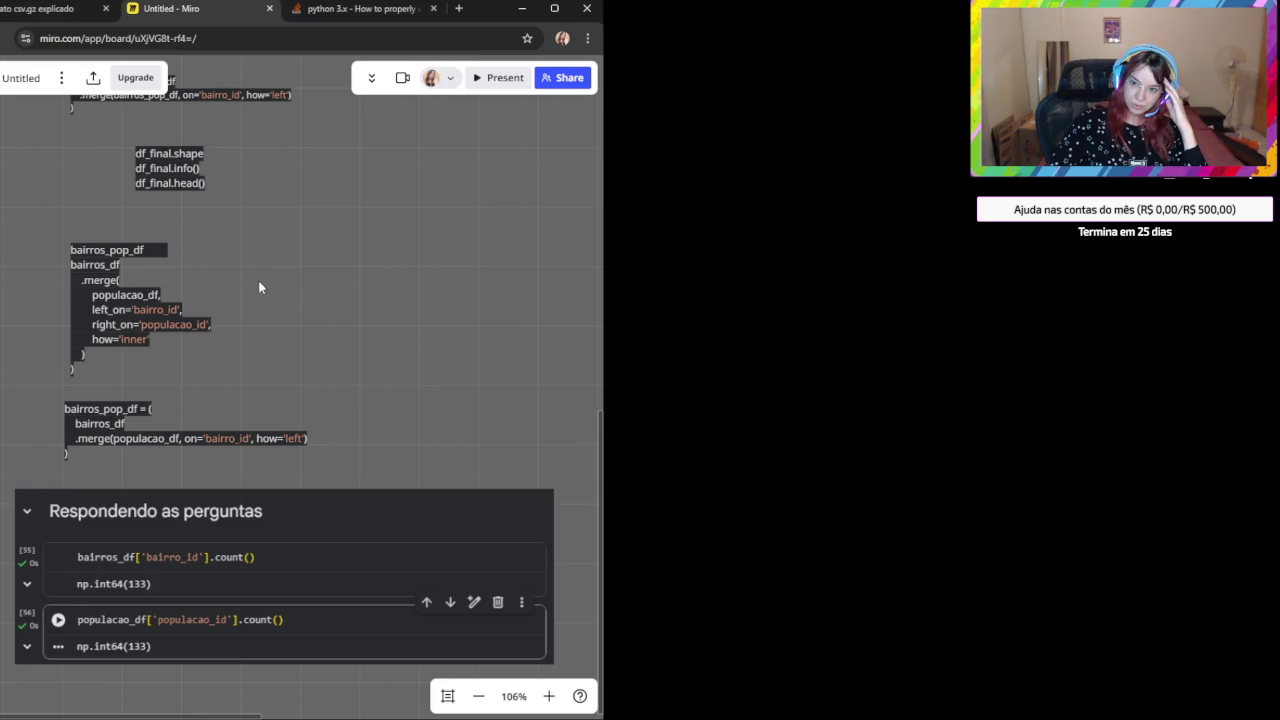
scroll(260, 283, "up", 5)
left_click_drag(336, 454, 313, 523)
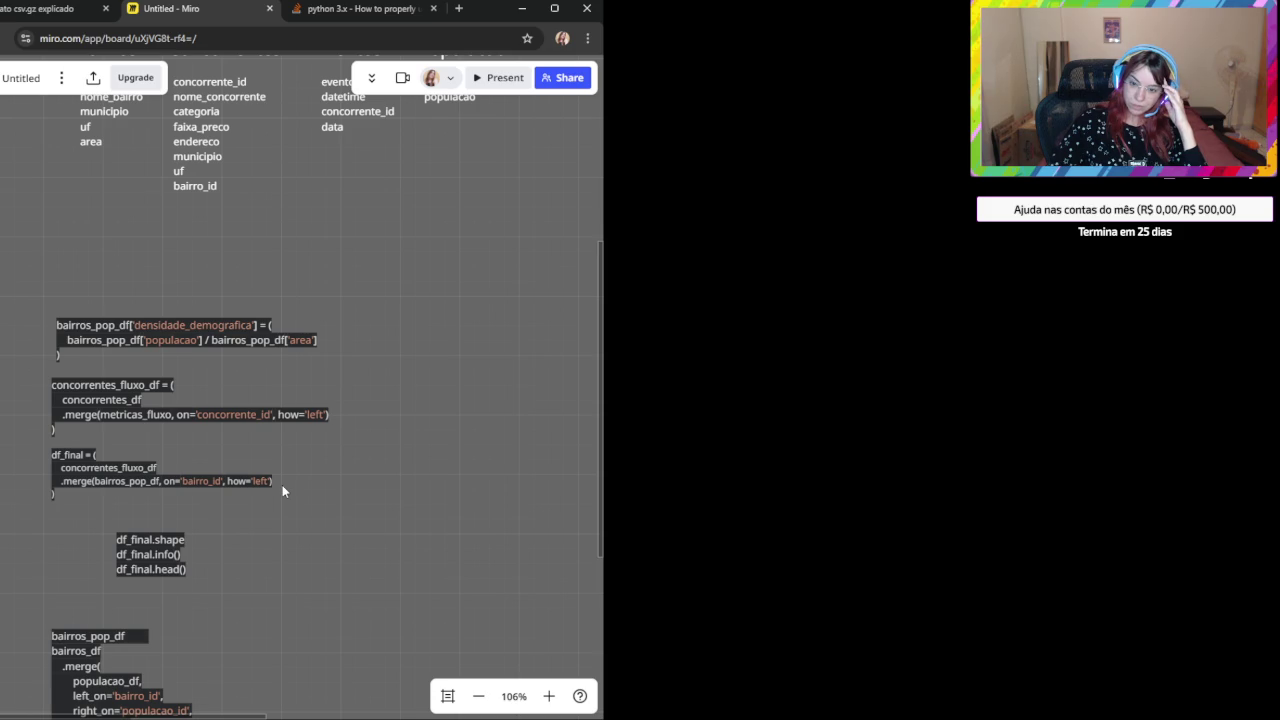
left_click_drag(198, 380, 202, 417)
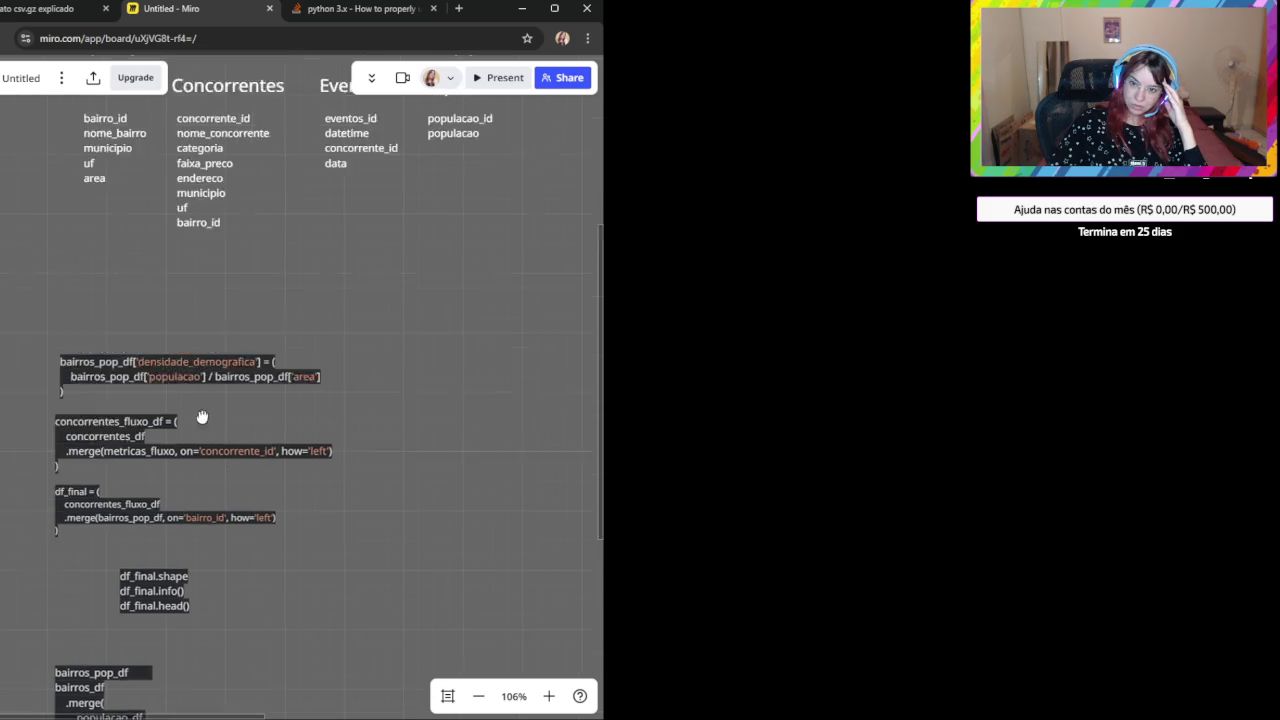
Highlight all text of the bairros_pop_df inner-merge block on bairro_id/populacao_id.
left_click_drag(297, 563, 454, 209)
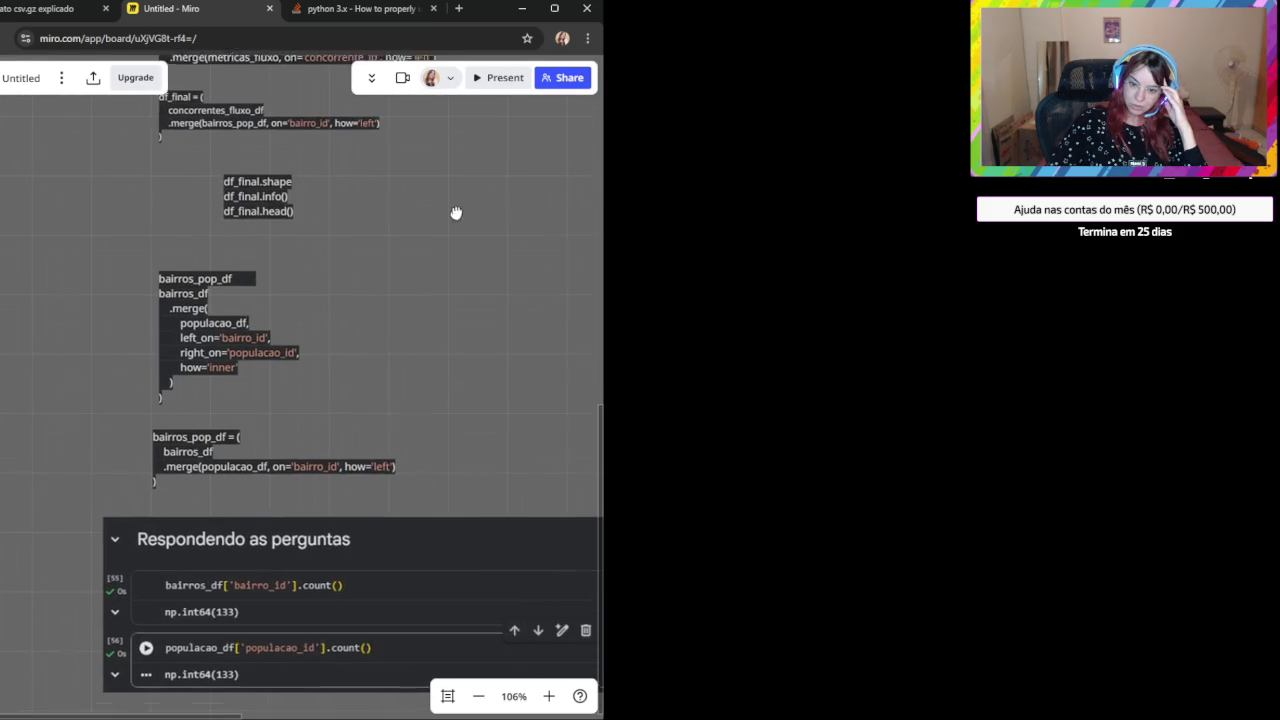
left_click(348, 467)
left_click(287, 467)
key("shift+Home")
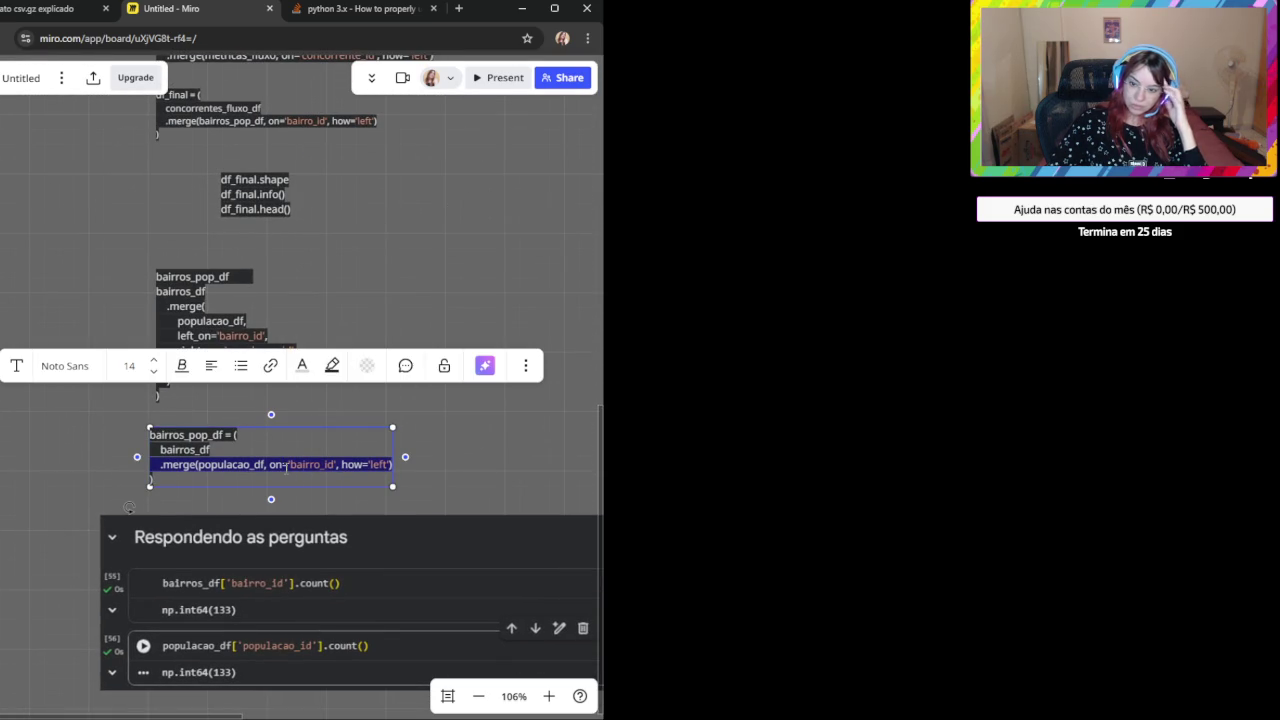
left_click(449, 449)
left_click_drag(449, 449, 401, 463)
left_click(132, 416)
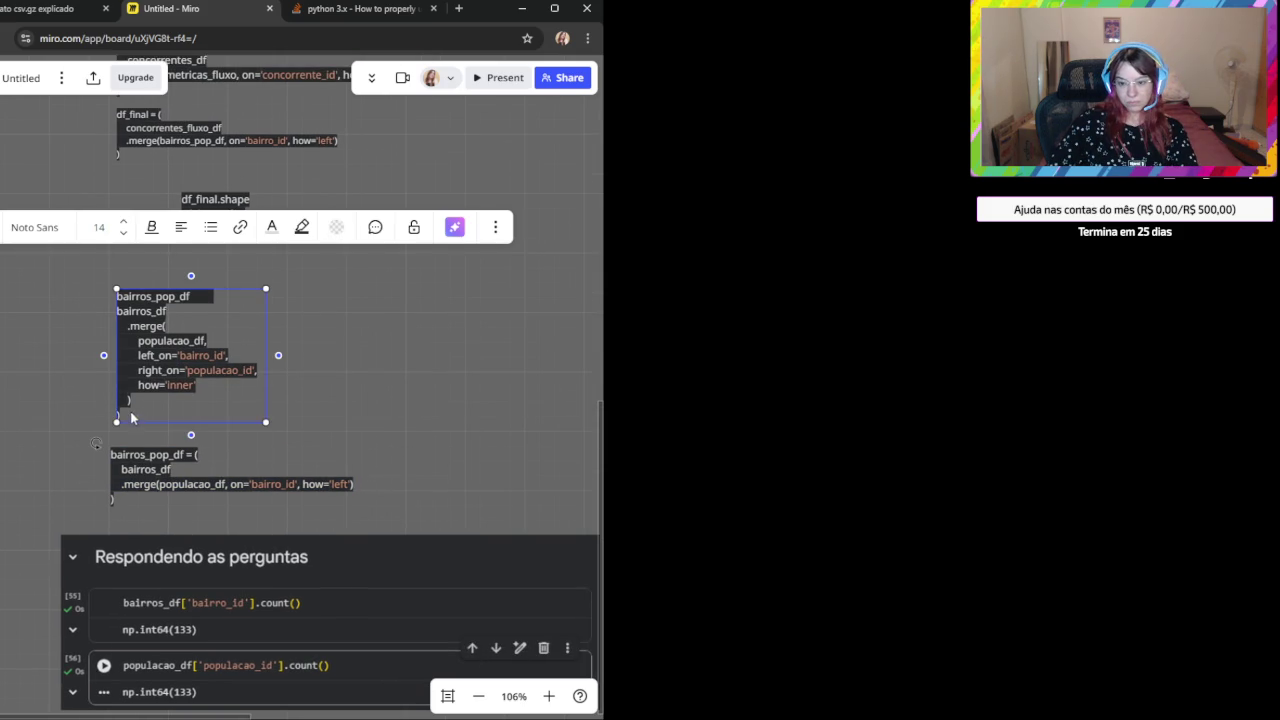
left_click_drag(125, 412, 118, 289)
key("ctrl+c")
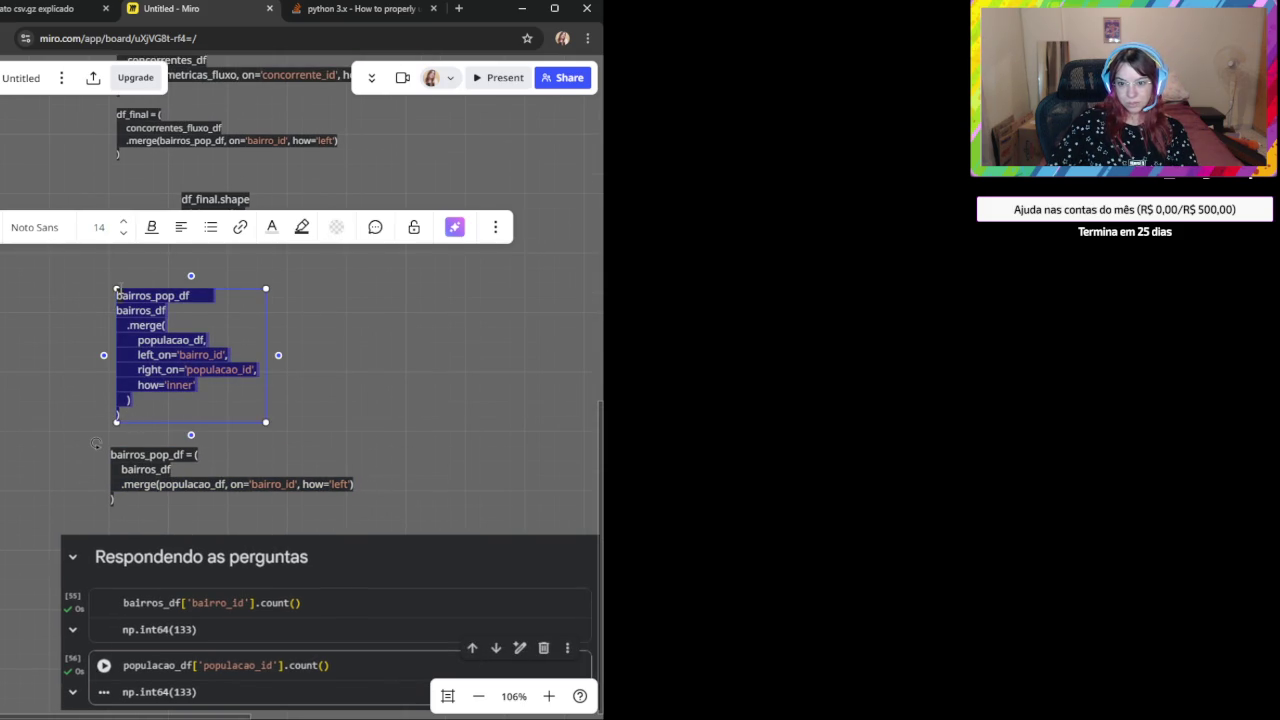
key("alt+Tab")
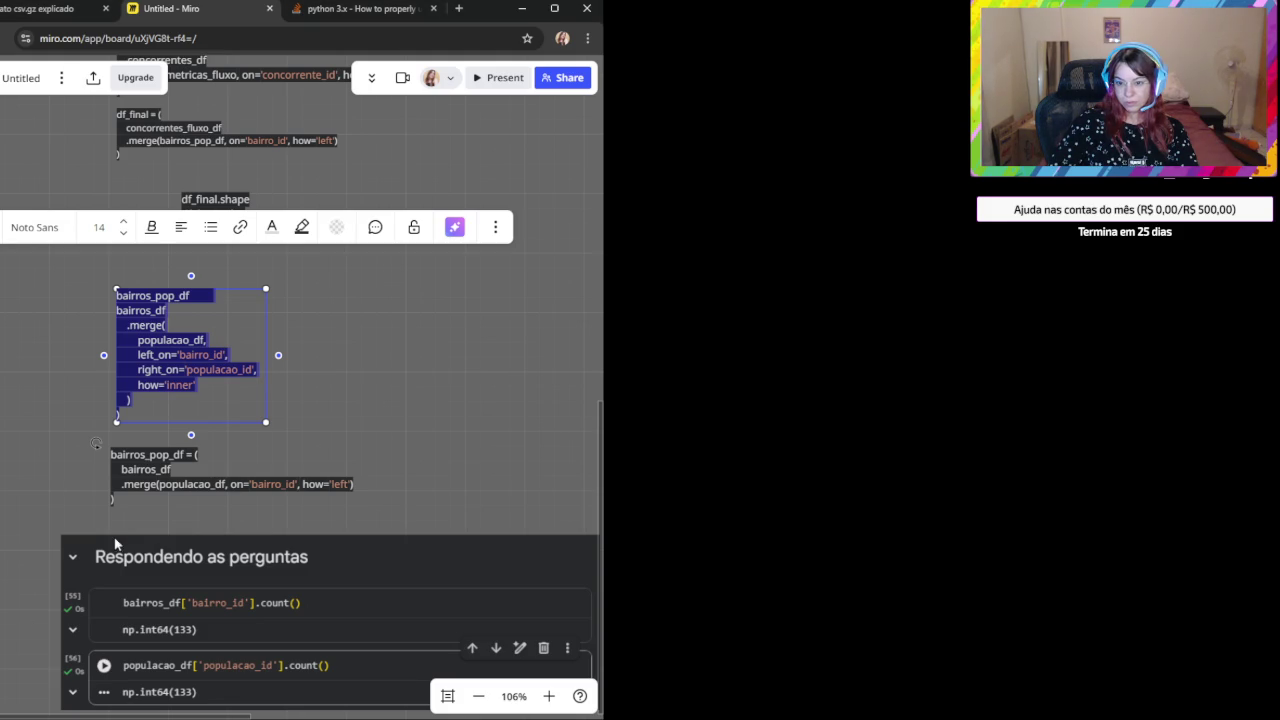
Send ChatGPT the notebook screenshot showing the failing merge code and its error.
left_click(78, 9)
scroll(256, 620, "down", 2)
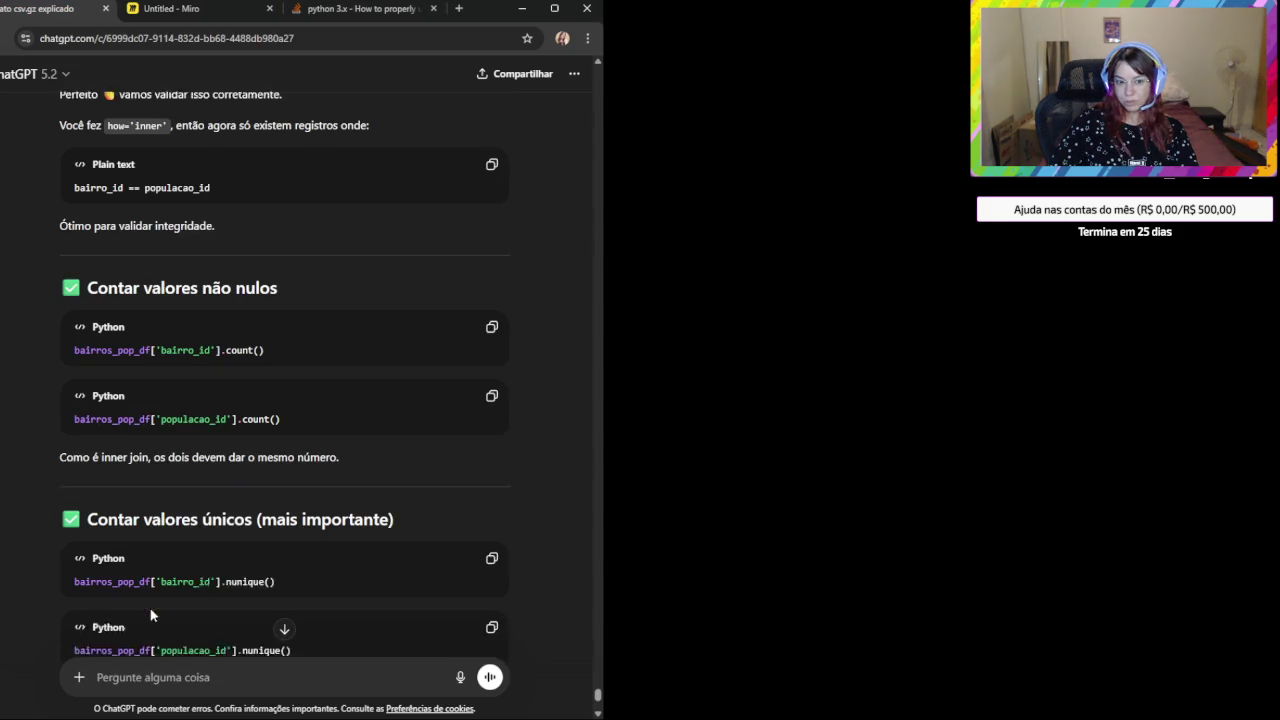
left_click(182, 669)
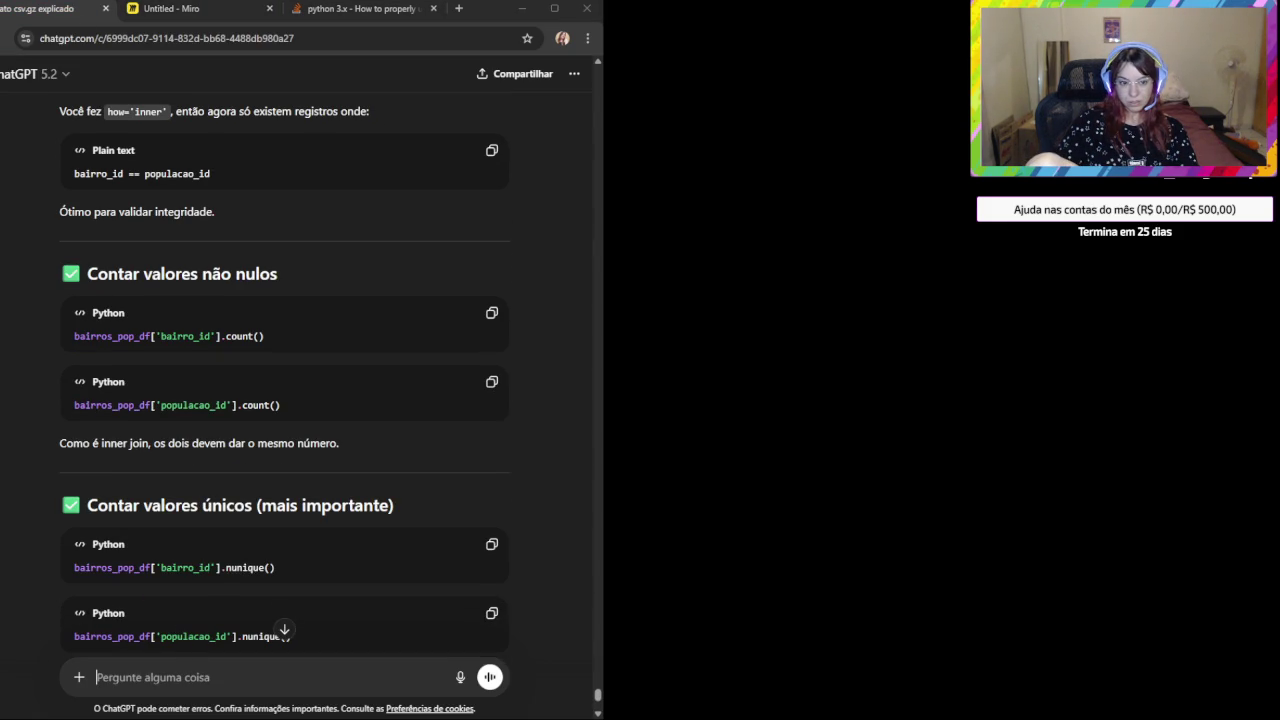
key("ctrl+v")
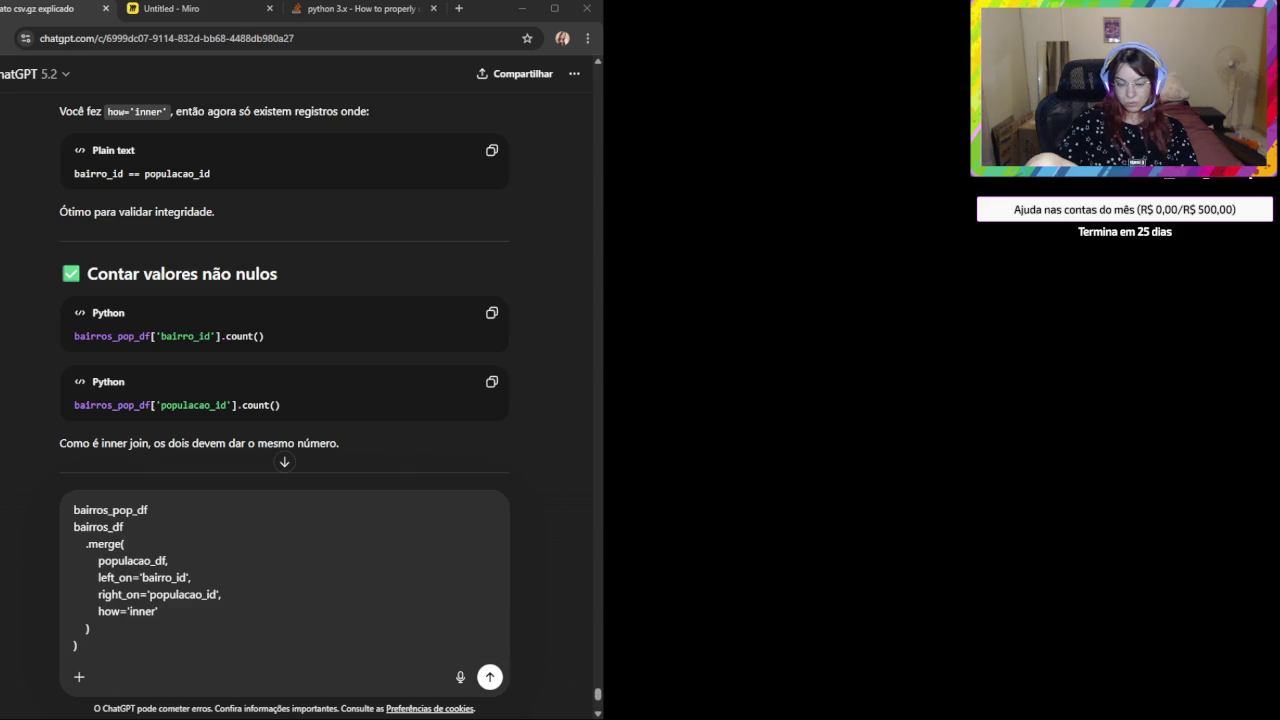
key("ctrl+a")
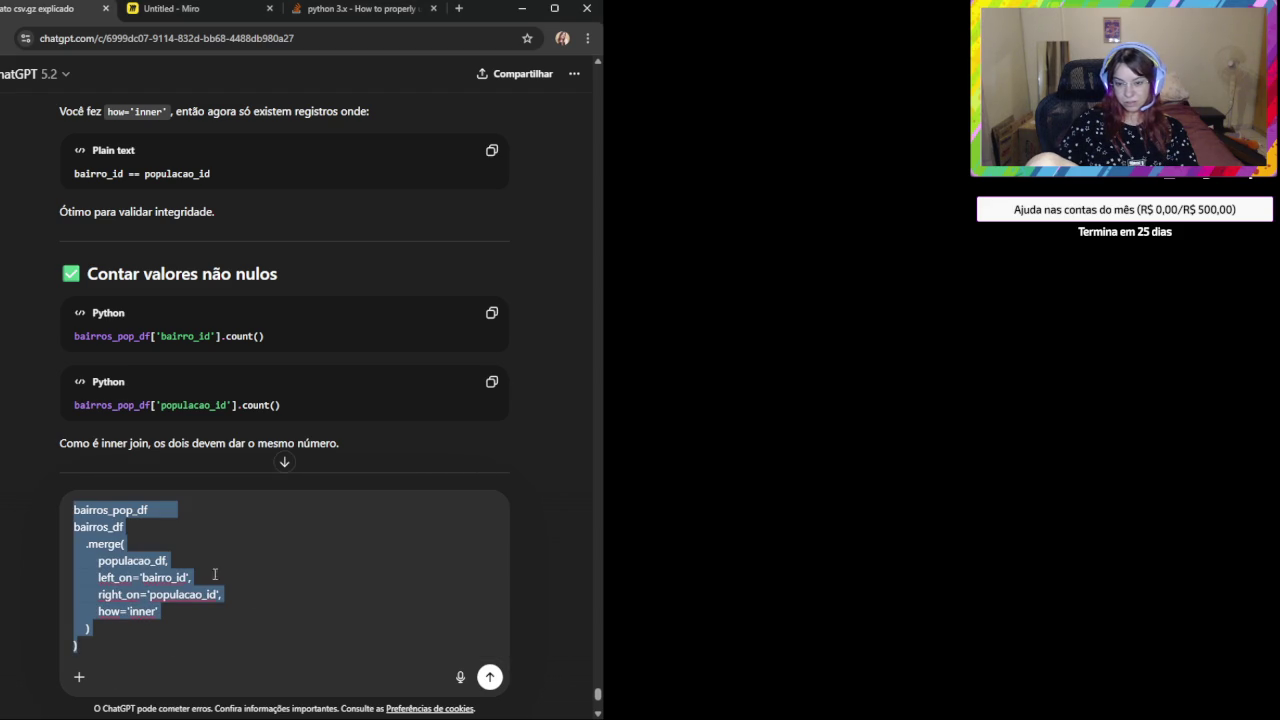
key("ctrl+v")
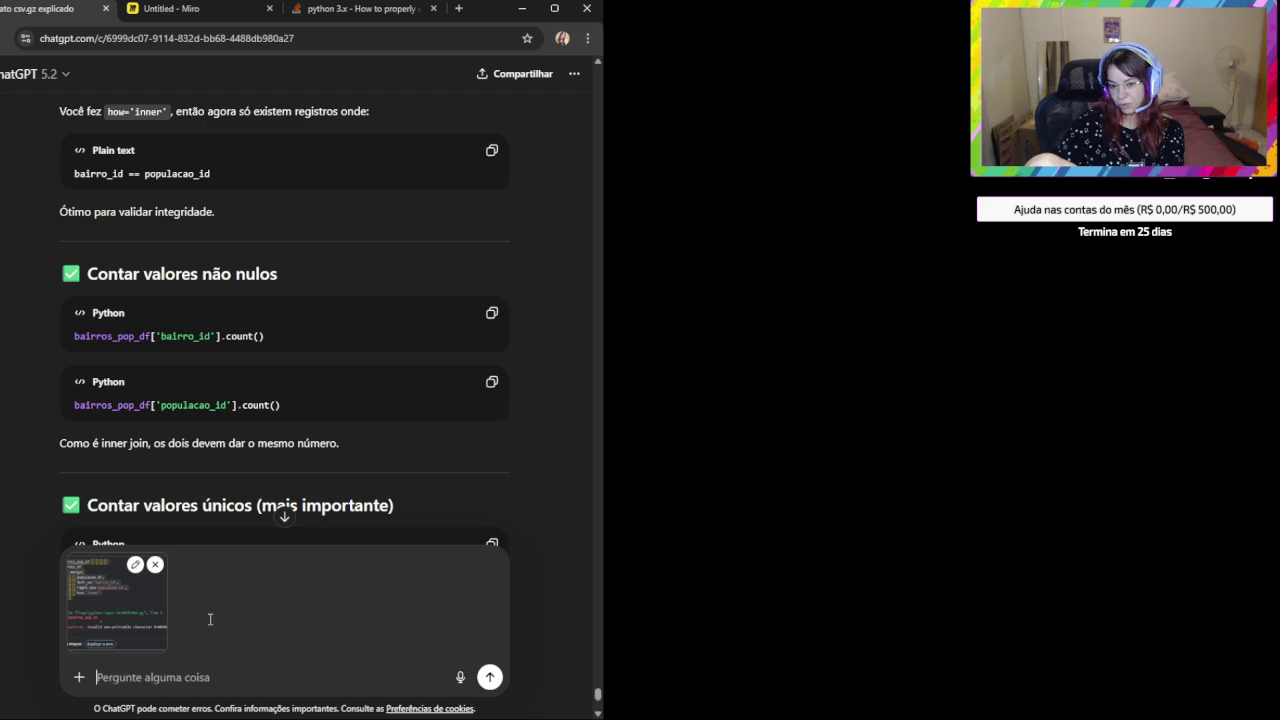
key("Return")
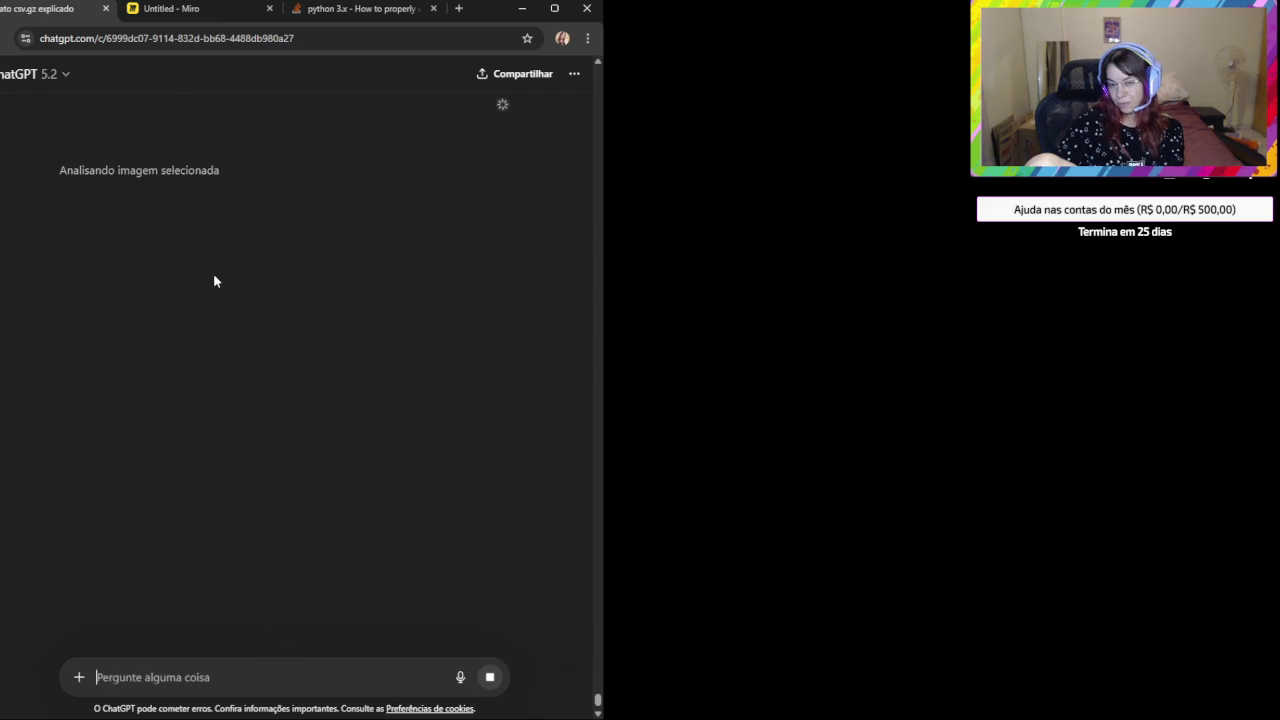
Check the sent screenshot, then copy the corrected bairros_pop_df merge code from ChatGPT's reply.
left_click(336, 226)
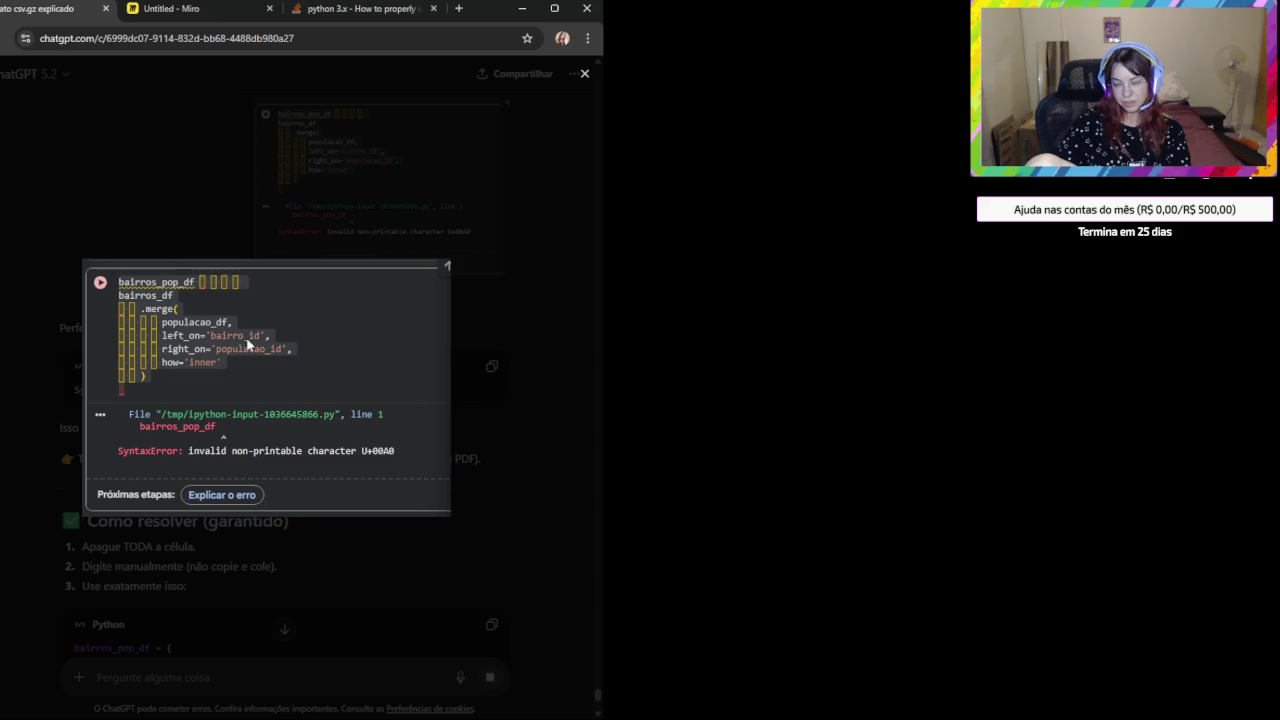
left_click(447, 340)
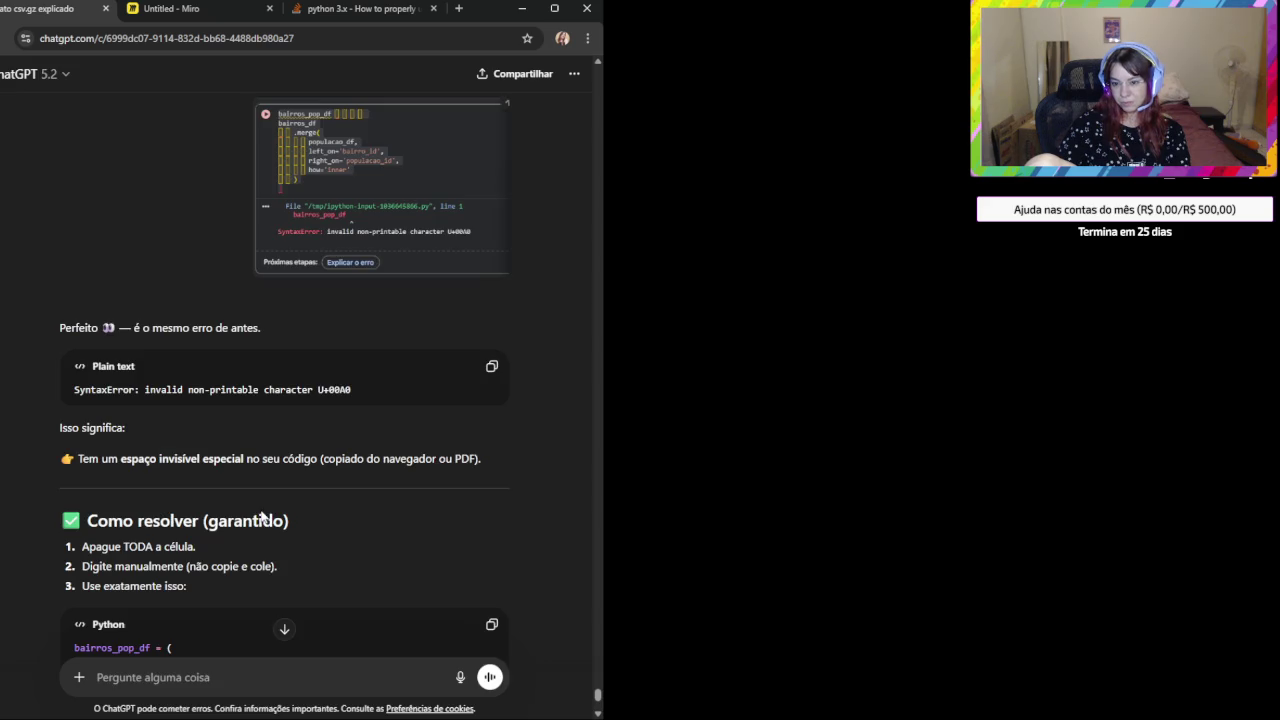
scroll(180, 480, "down", 1)
scroll(180, 490, "down", 2)
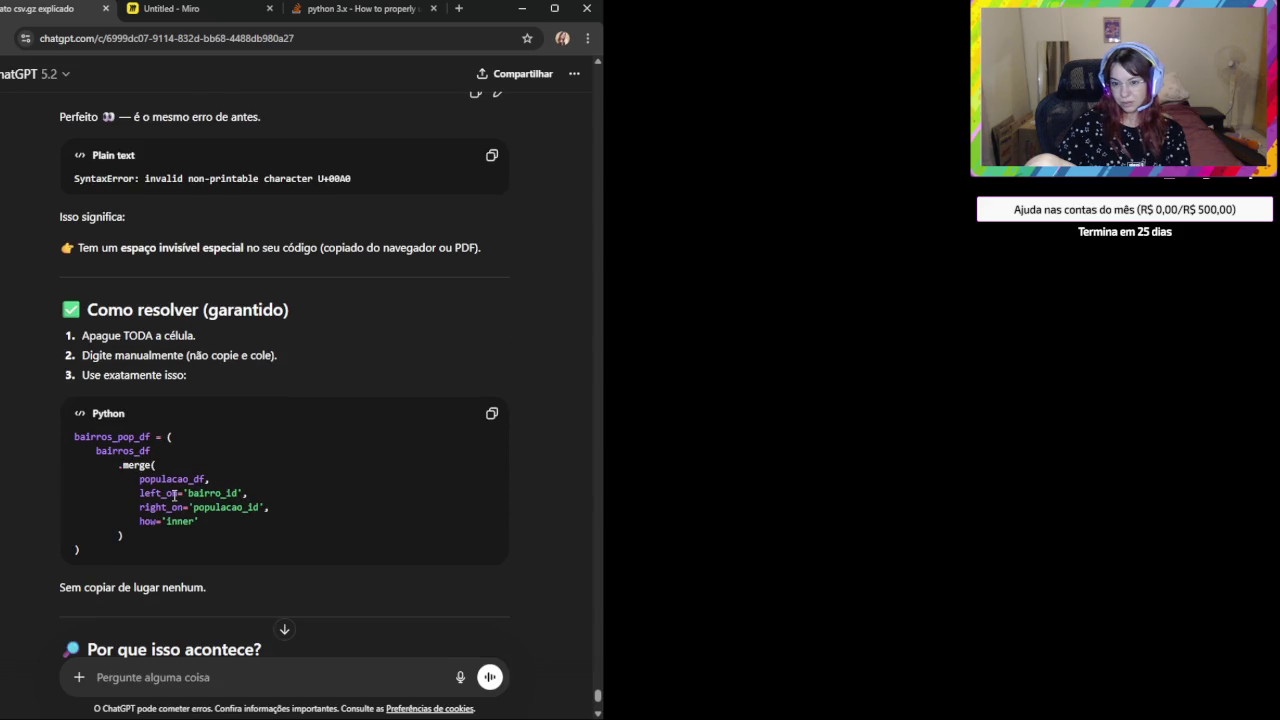
scroll(177, 495, "down", 3)
scroll(177, 500, "up", 3)
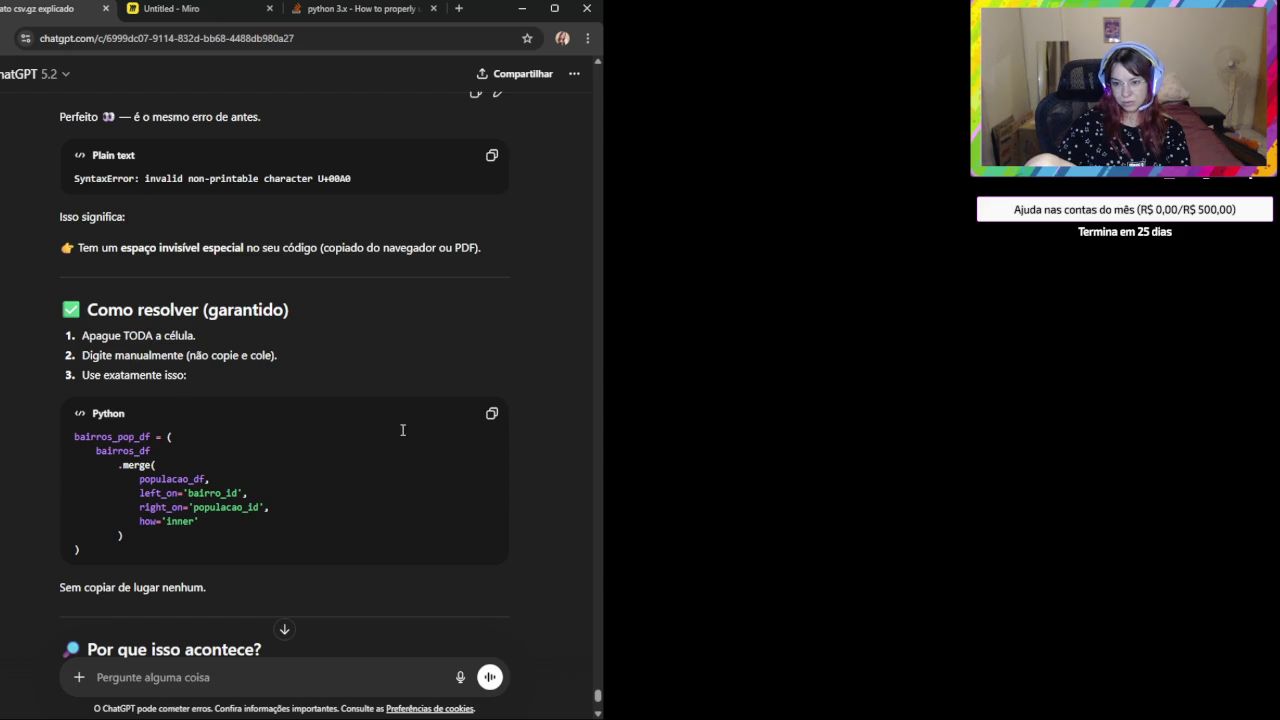
left_click(491, 413)
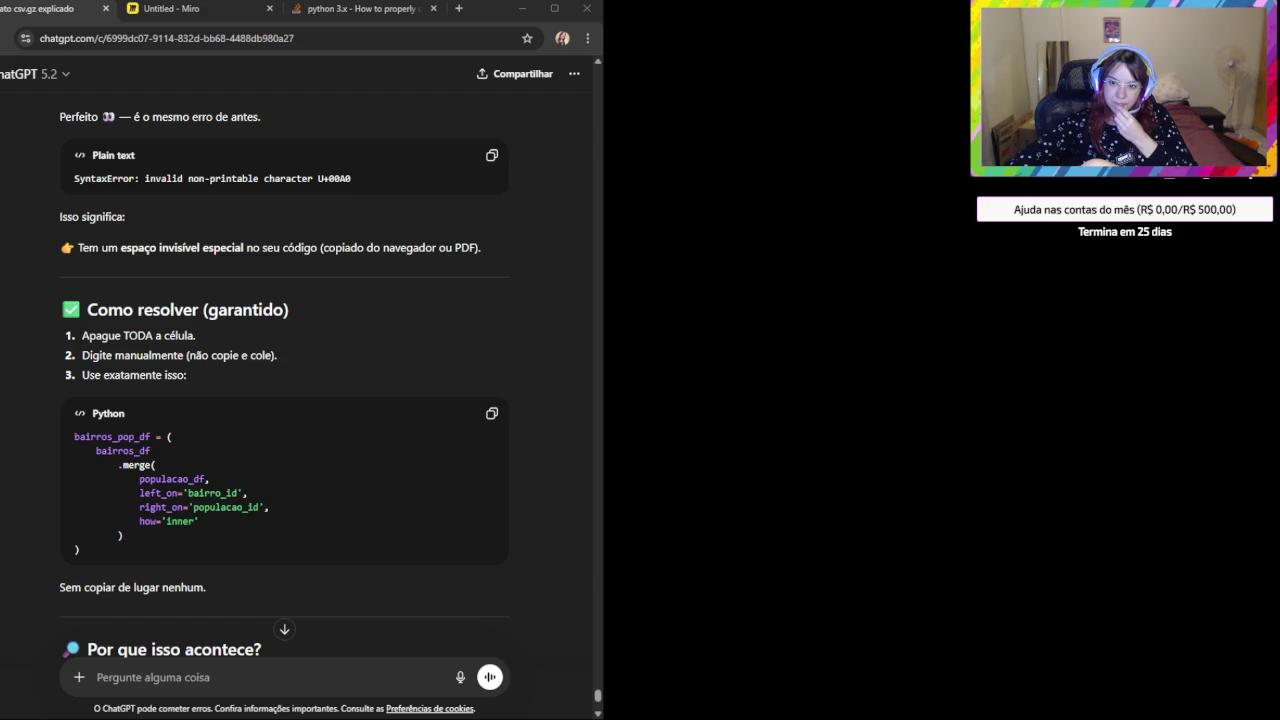
left_click(170, 8)
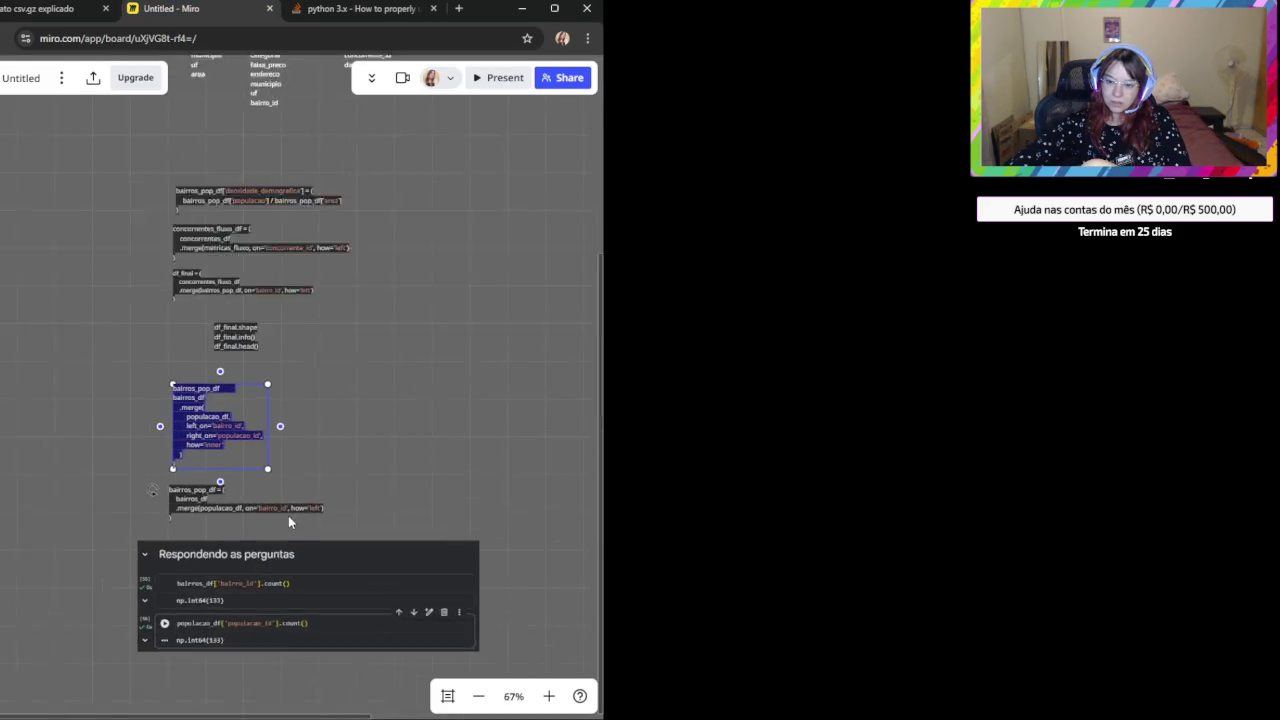
Zoom in on the Miro merge code blocks and deselect the bairros_pop_df block.
scroll(300, 505, "up", 3)
scroll(426, 371, "down", 2)
scroll(439, 304, "down", 2)
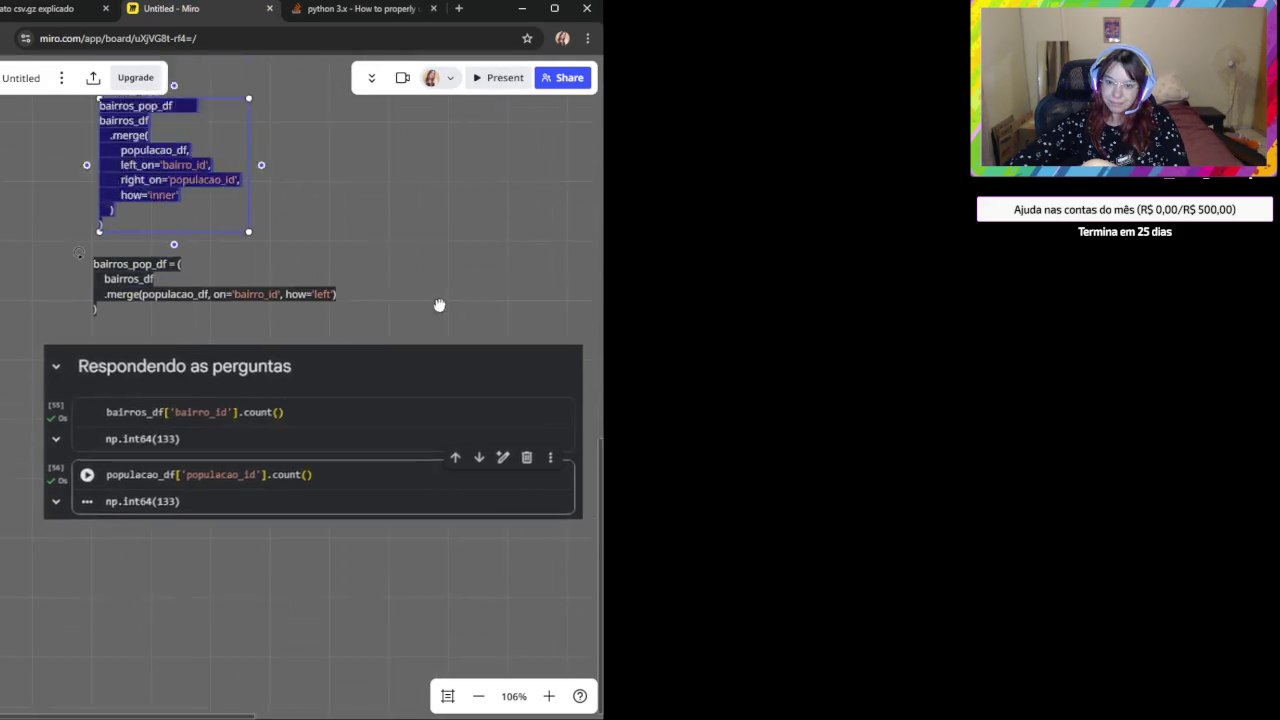
scroll(439, 304, "up", 3)
left_click(255, 407)
scroll(255, 407, "up", 1)
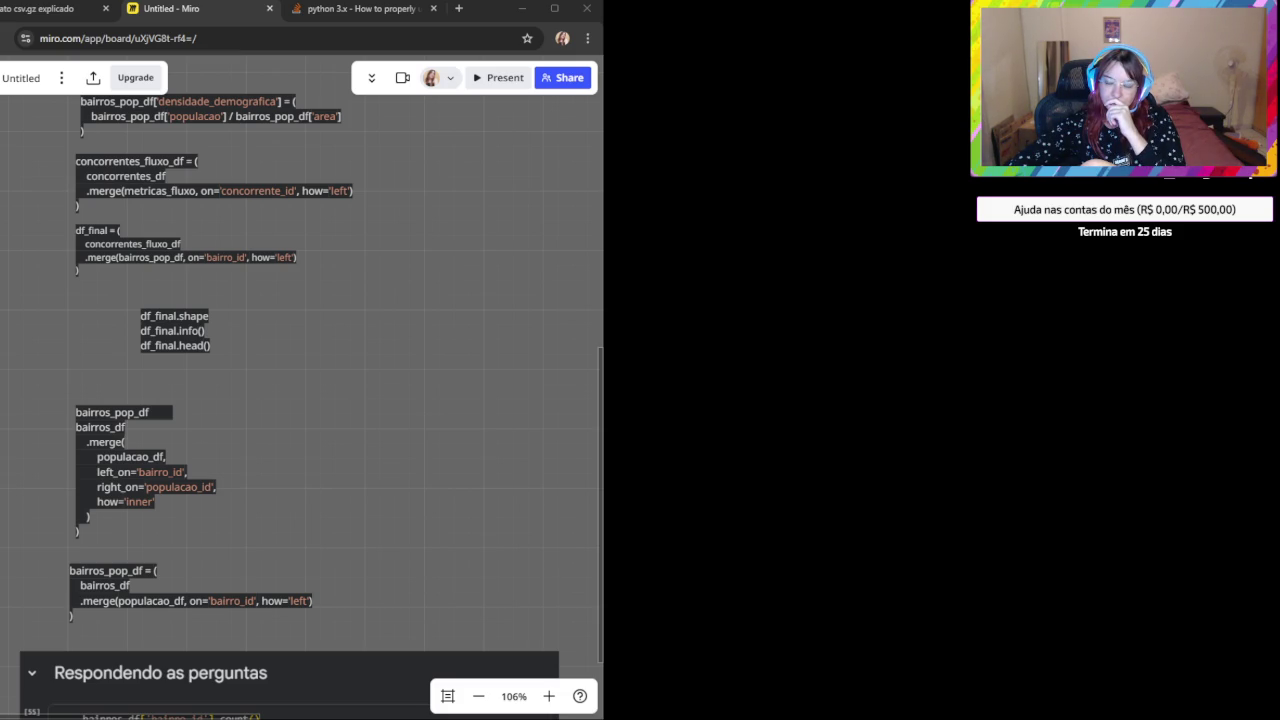
key("alt+Tab")
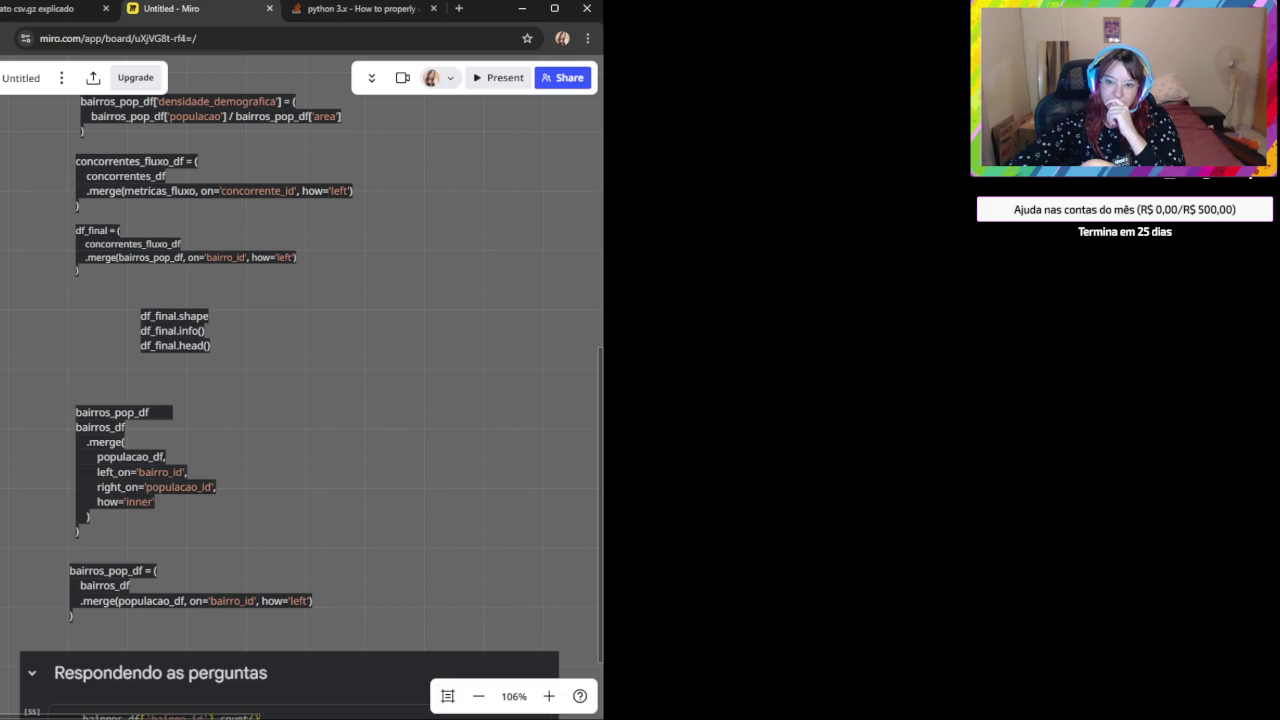
key("alt+Tab")
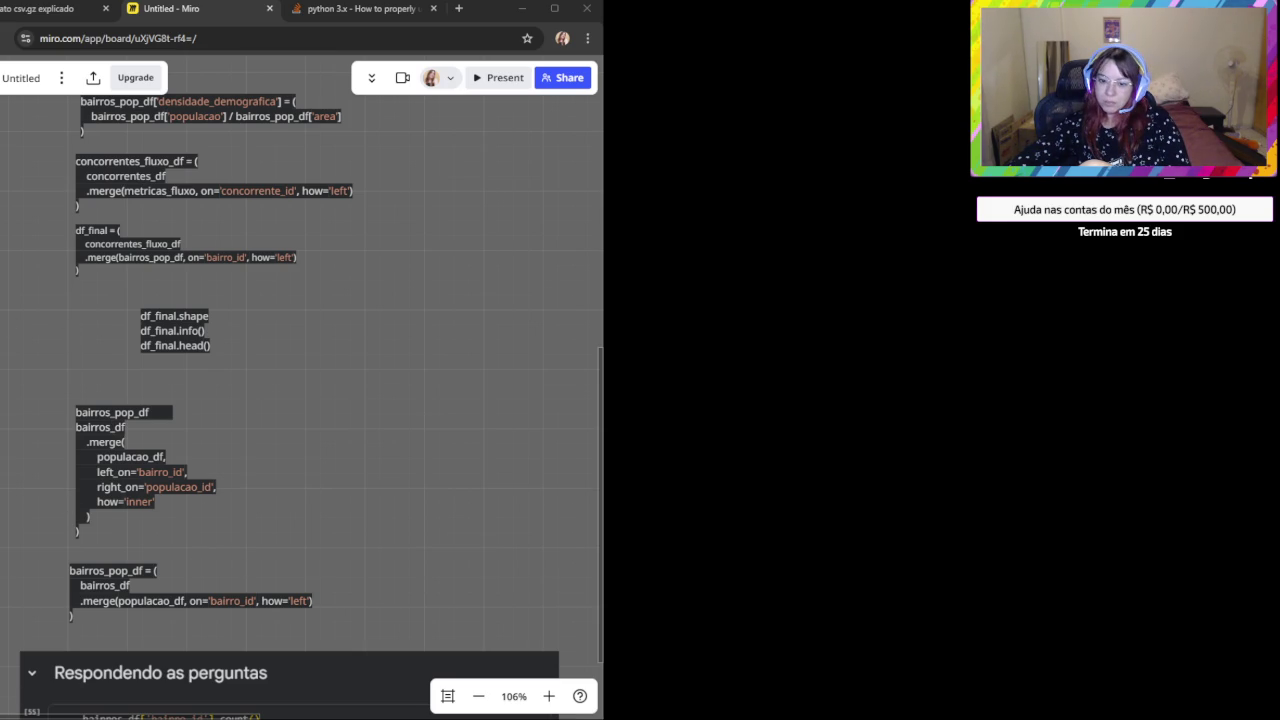
scroll(340, 478, "down", 2)
Swap the Respondendo as perguntas card for the pasted bairros_pop_df.head(15) table screenshot.
left_click_drag(340, 478, 343, 112)
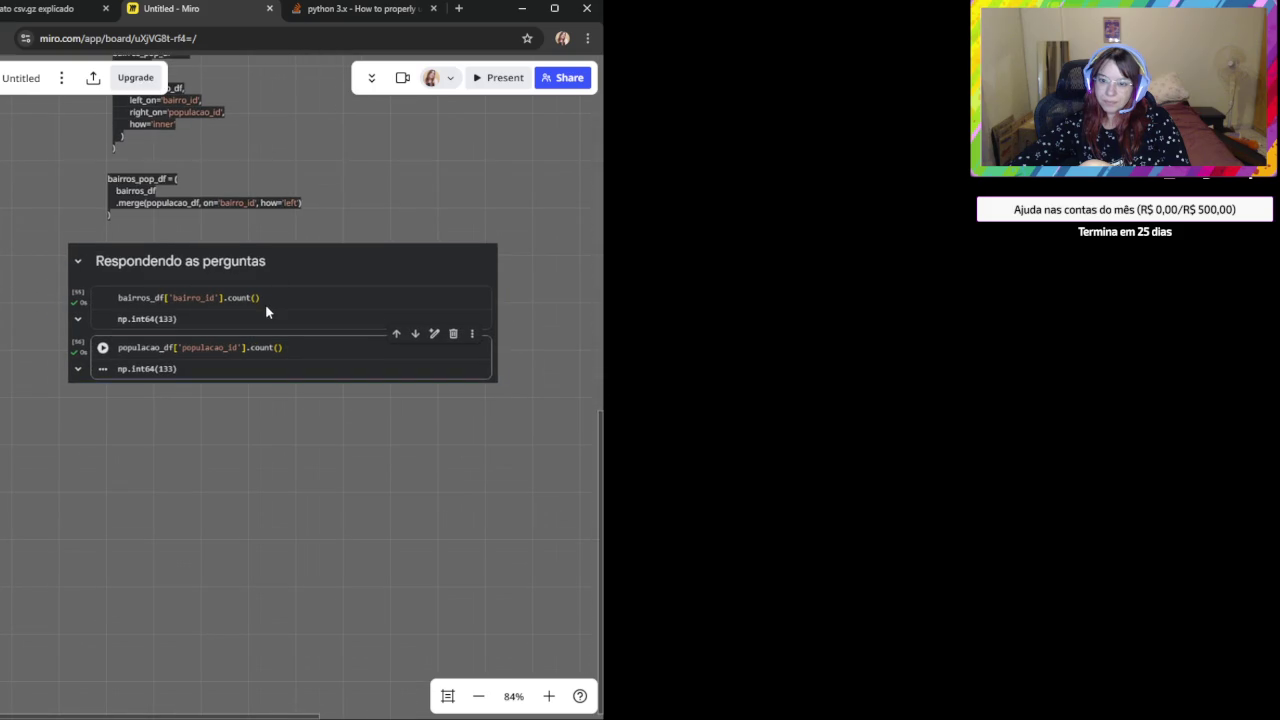
left_click(293, 359)
key("Delete")
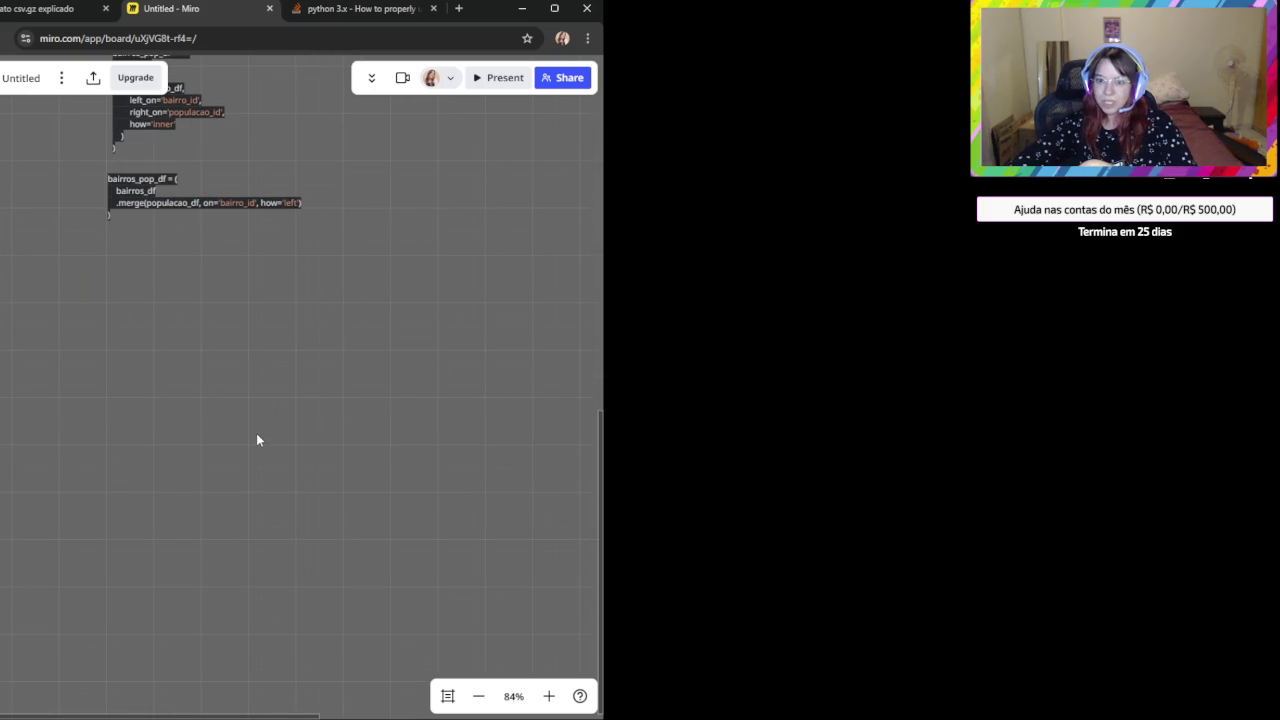
key("ctrl+v")
left_click_drag(383, 203, 404, 188)
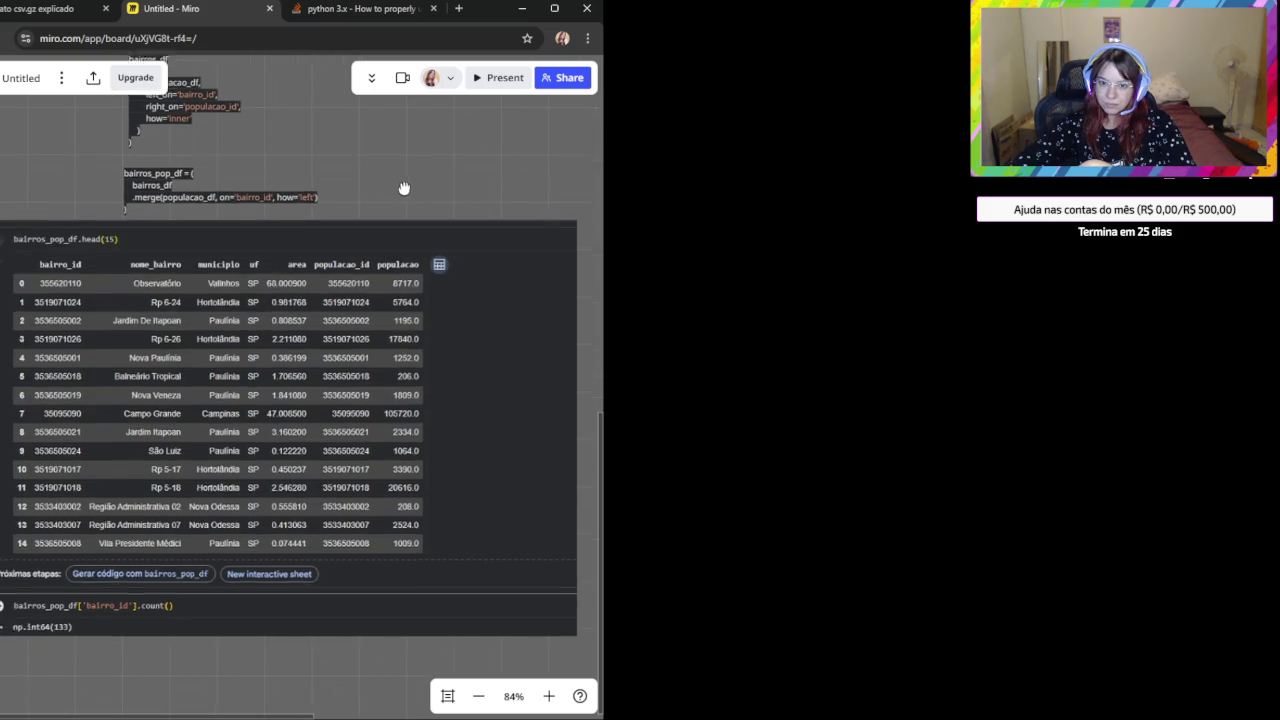
scroll(404, 188, "up", 2)
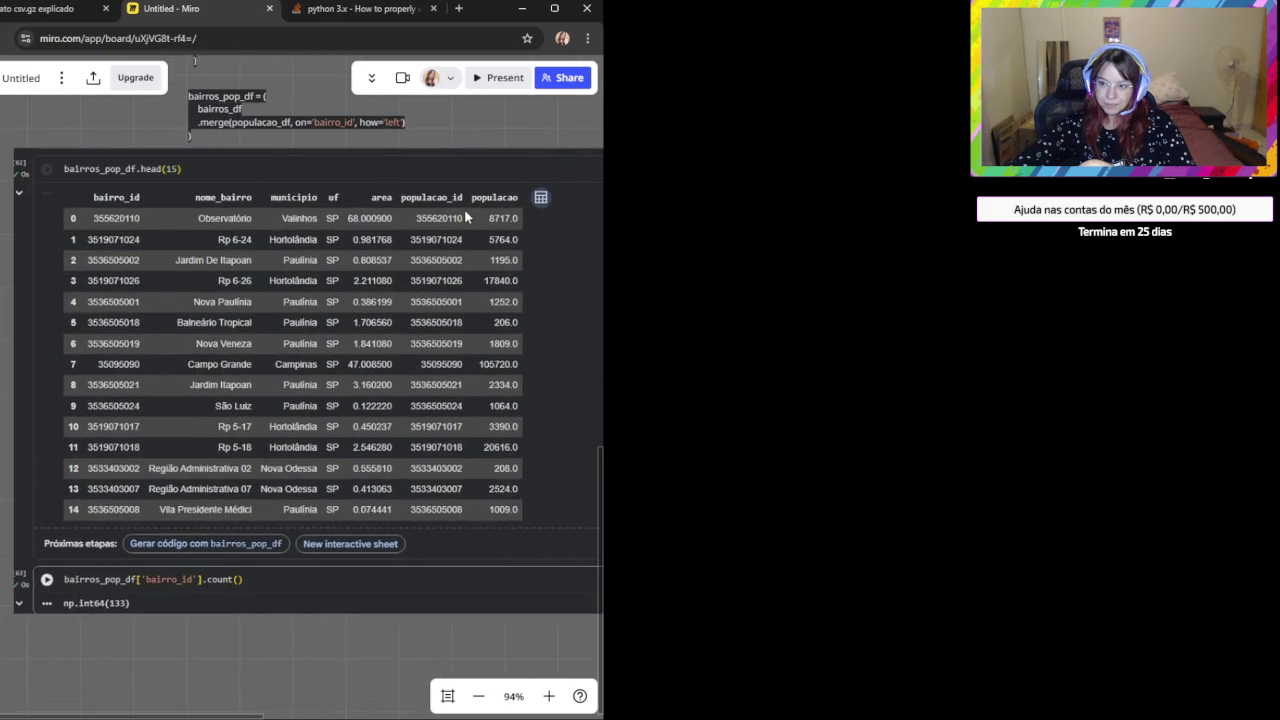
scroll(411, 371, "up", 2)
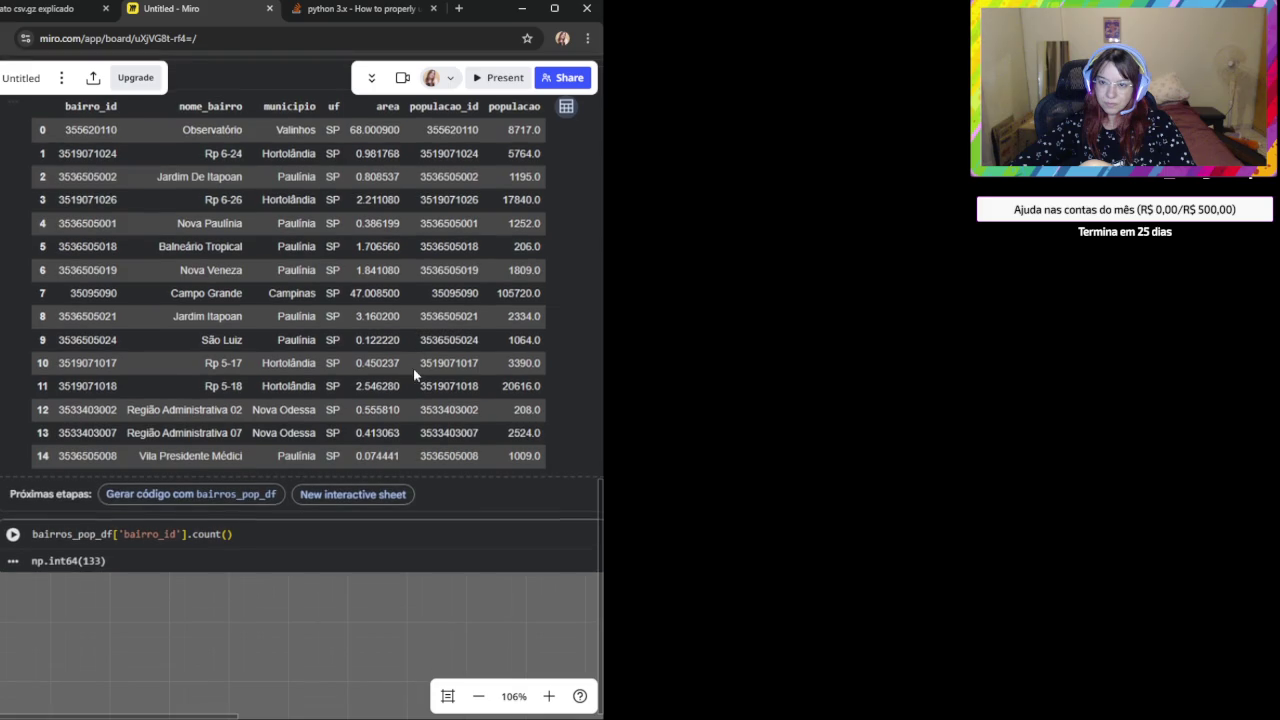
left_click_drag(413, 374, 417, 444)
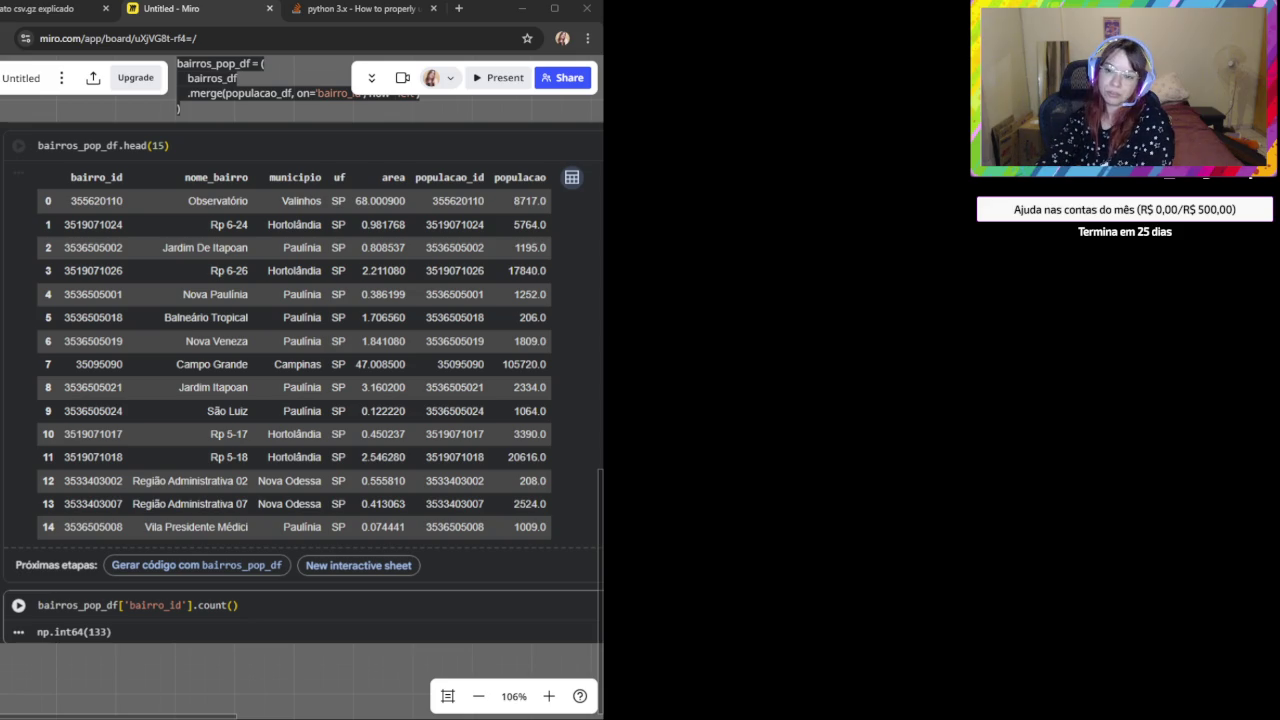
scroll(266, 444, "down", 2)
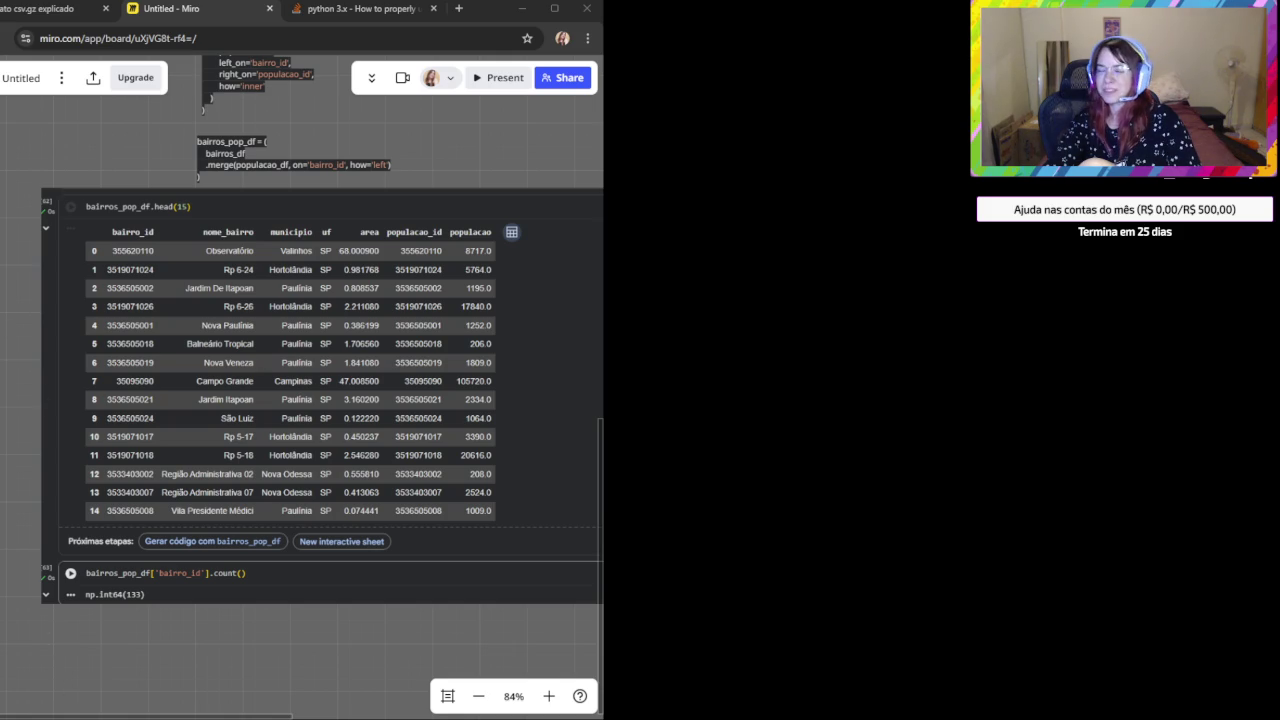
Paste a new concorrentes_pop_even_df merge snippet onto the Miro board.
scroll(257, 545, "down", 2)
scroll(310, 250, "up", 1)
scroll(245, 413, "up", 1)
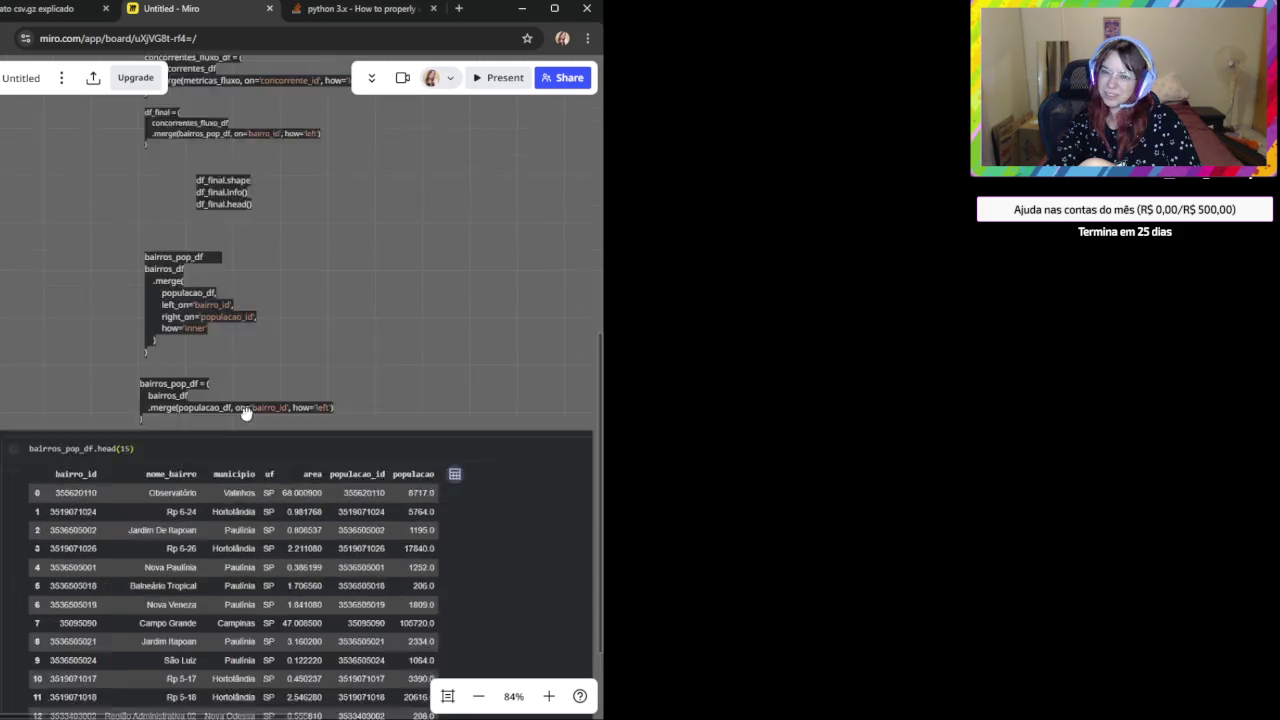
scroll(245, 413, "up", 2)
key("ctrl+v")
scroll(428, 449, "up", 1)
scroll(355, 405, "up", 1)
scroll(313, 355, "up", 1)
Try replacing the new snippet's first line with the df_final name from the existing snippet.
left_click(313, 348)
double_click(313, 346)
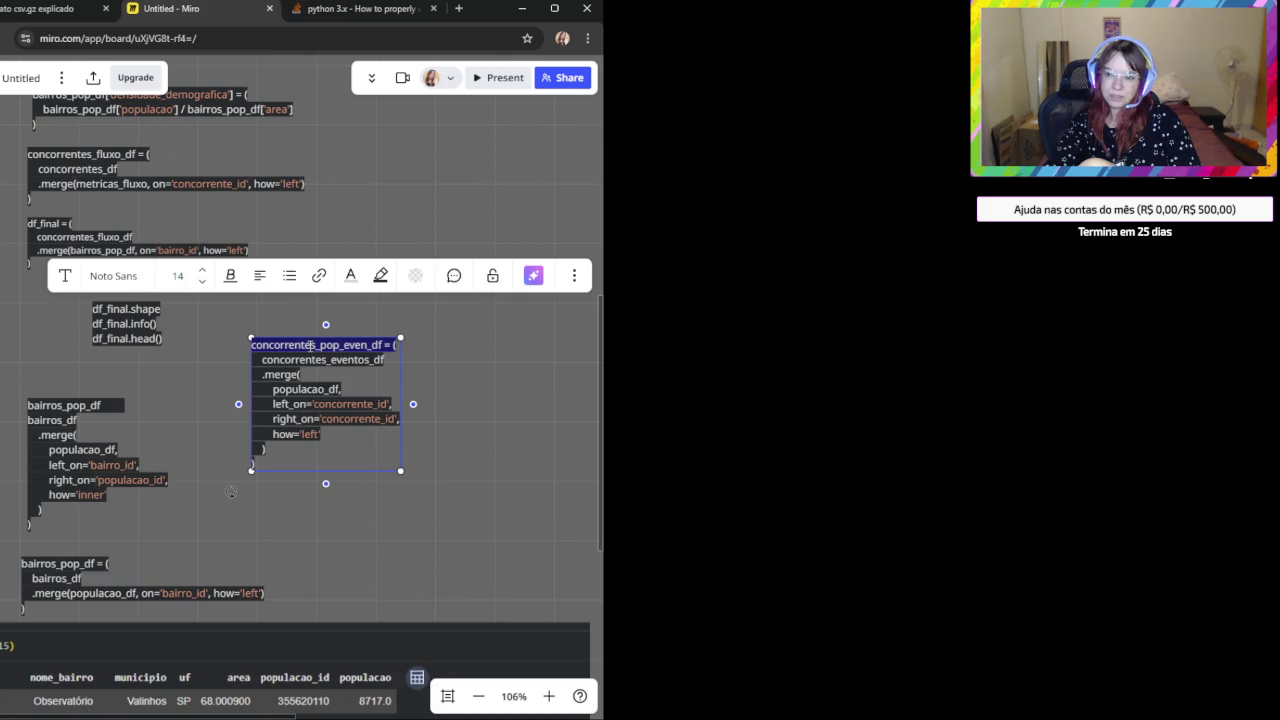
scroll(153, 420, "up", 2)
left_click(45, 312)
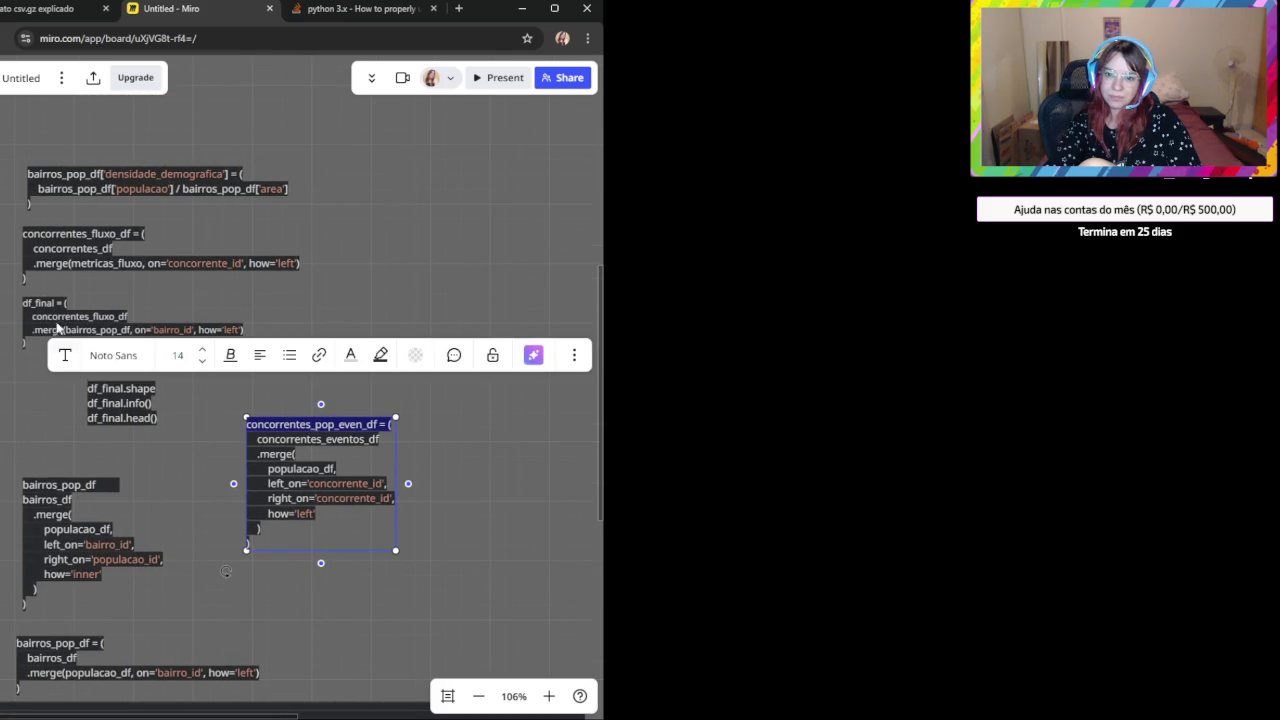
double_click(37, 302)
key("ctrl+c")
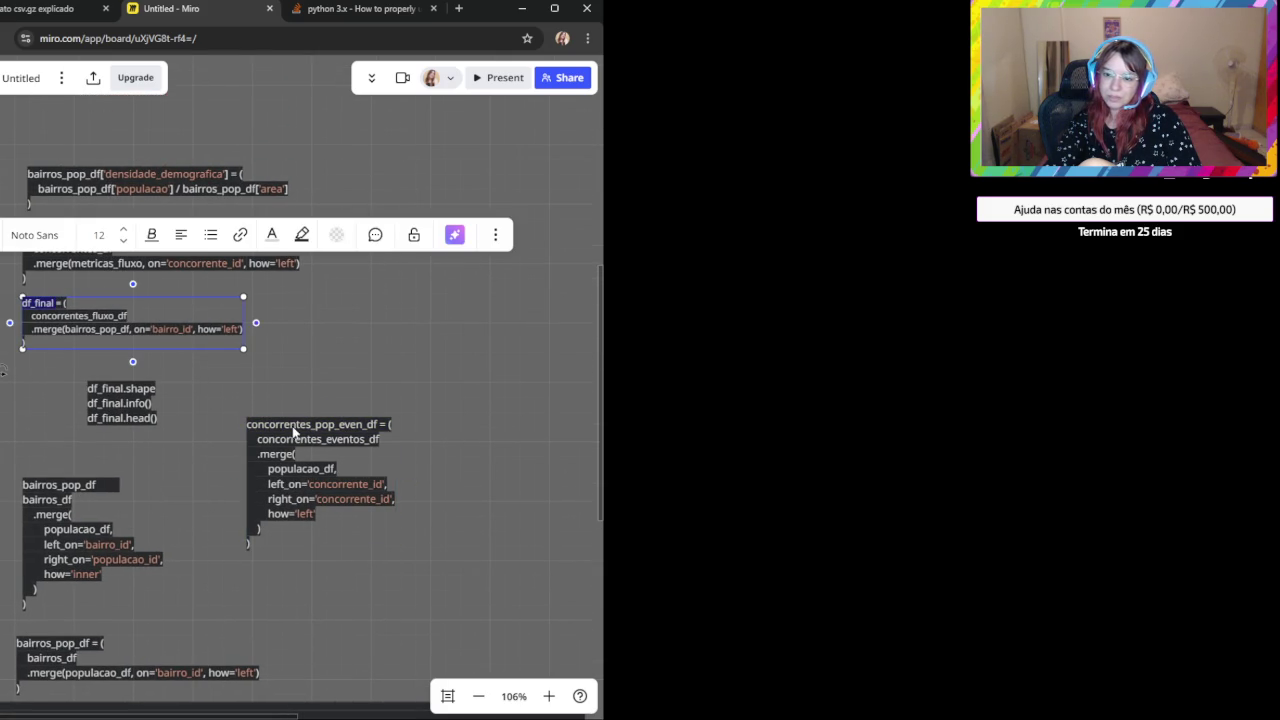
double_click(294, 432)
key("ctrl+v")
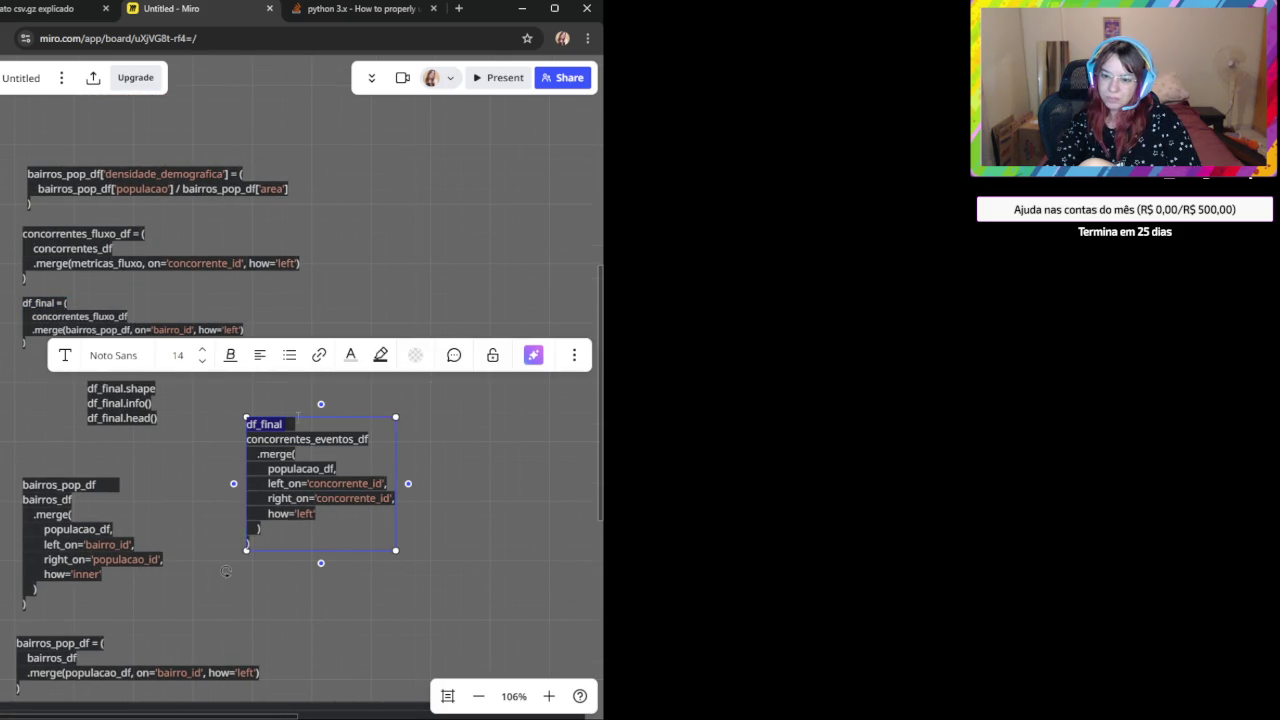
key("ctrl+z")
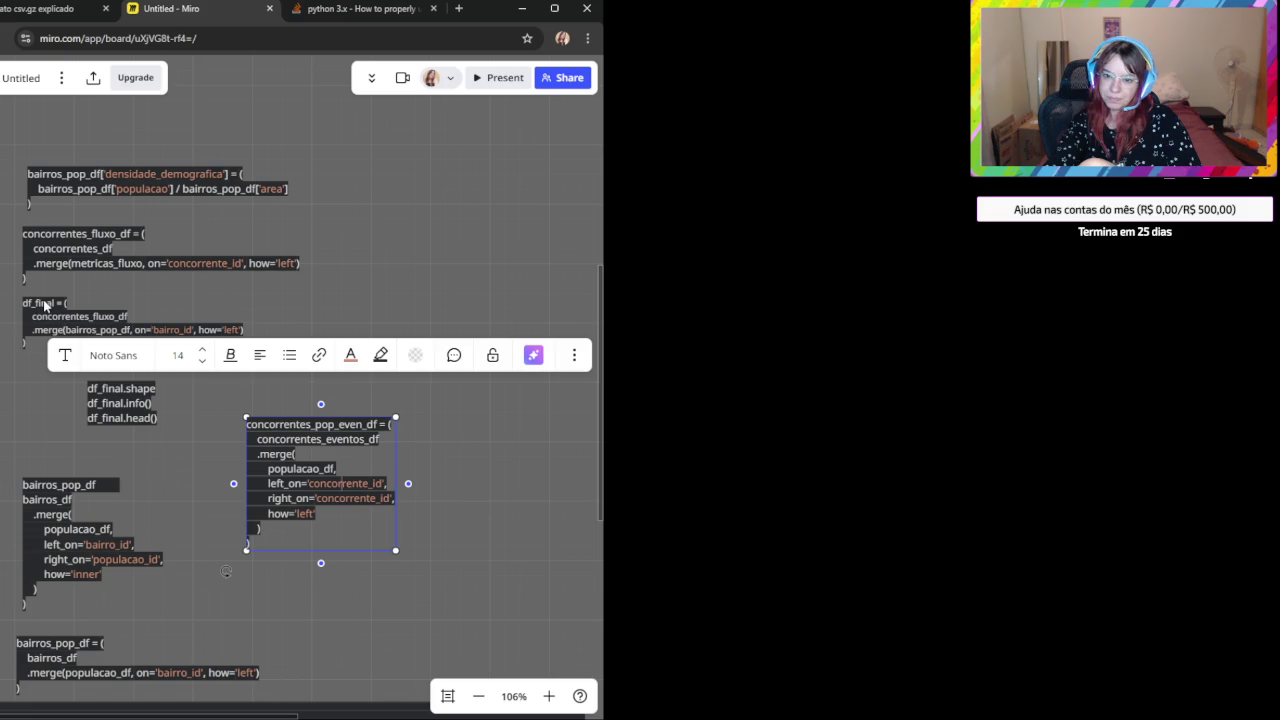
left_click(44, 306)
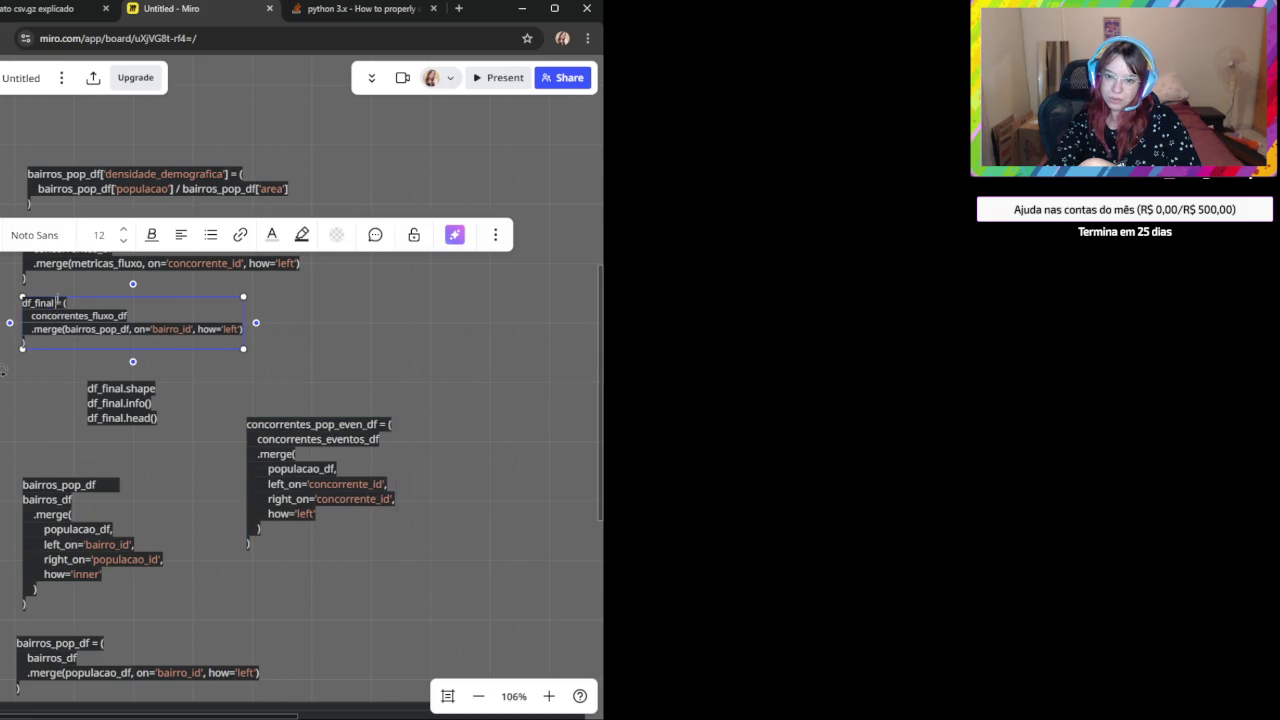
left_click(322, 432)
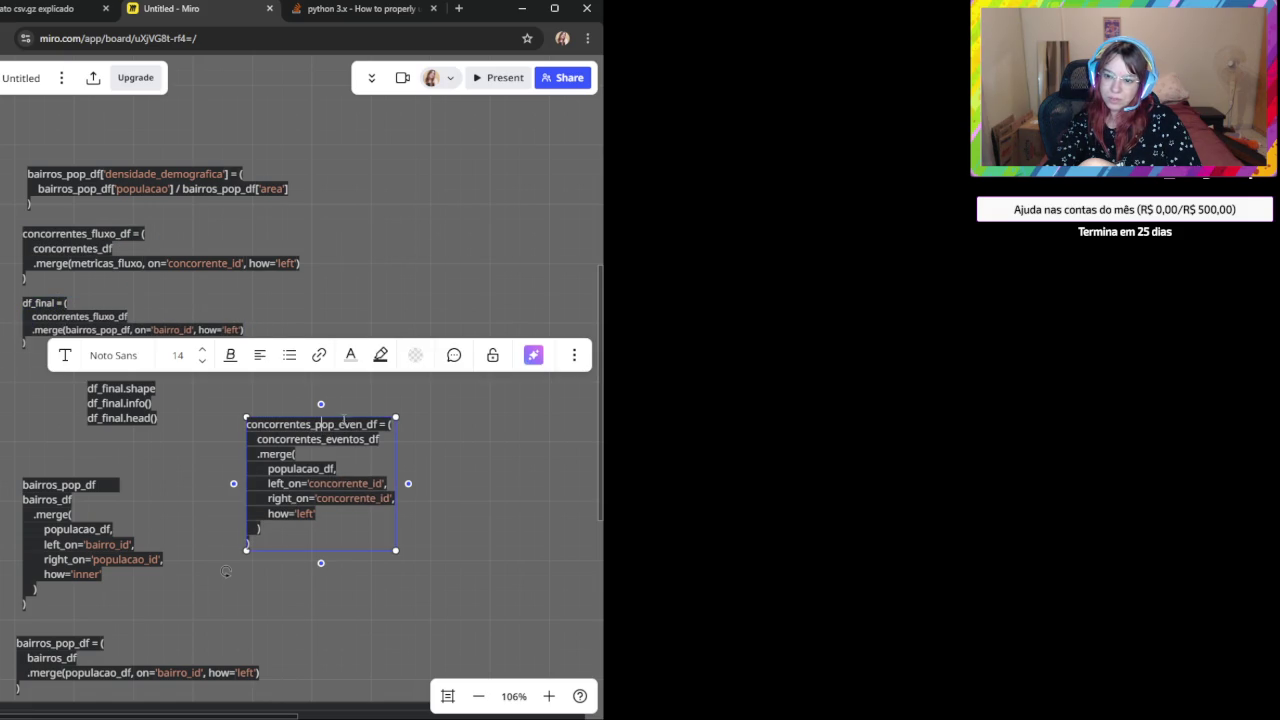
triple_click(308, 428)
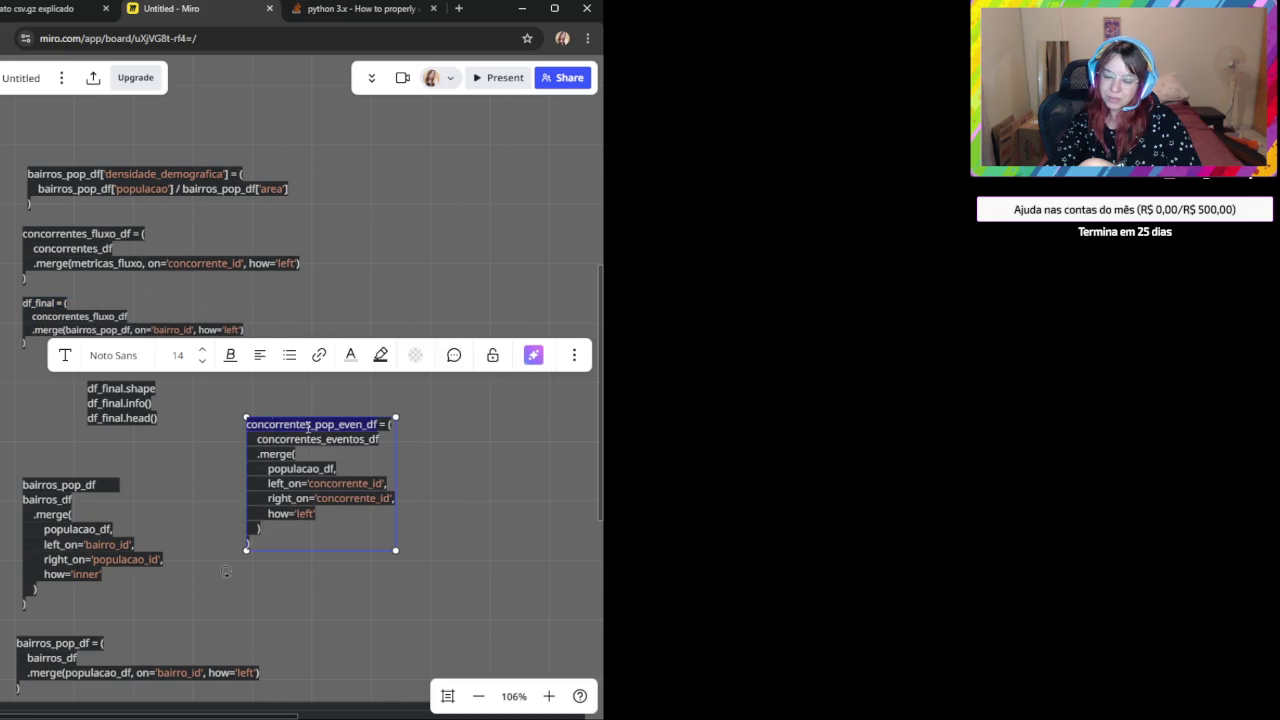
key("ctrl+v")
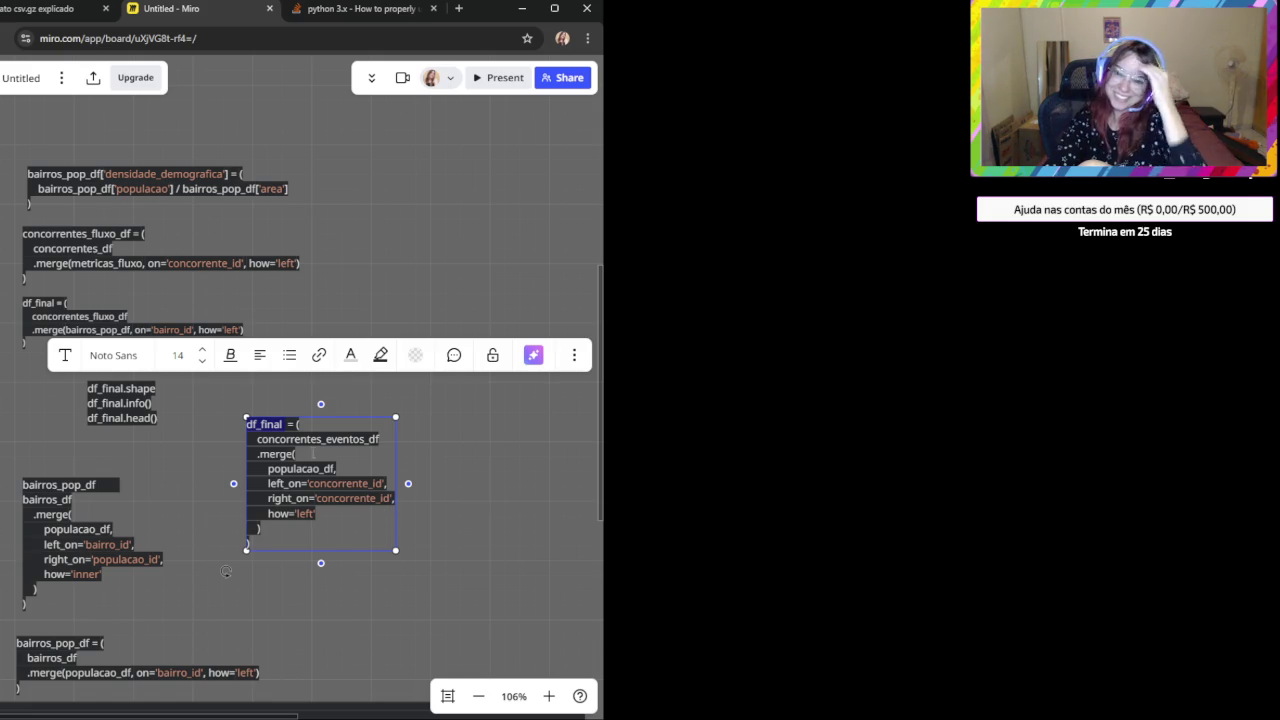
Delete the populacao_df argument and select the bairros_pop_df name in its snippet.
double_click(317, 440)
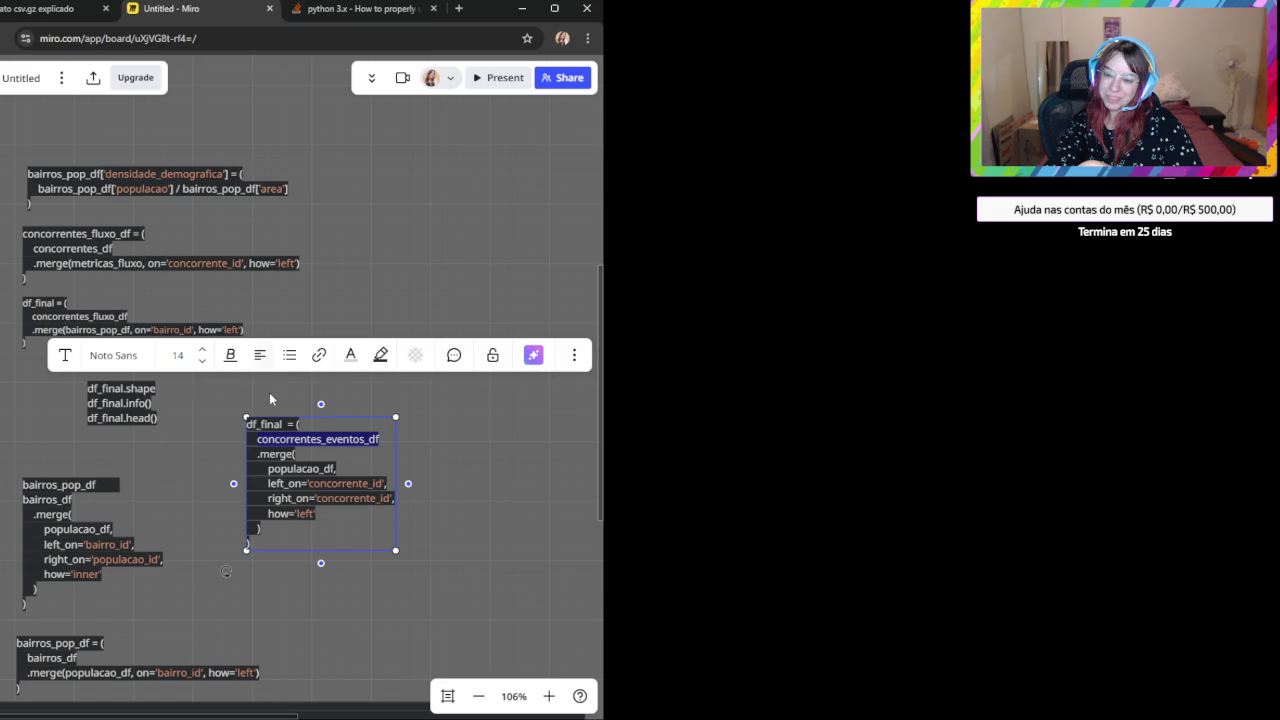
double_click(300, 468)
key("BackSpace")
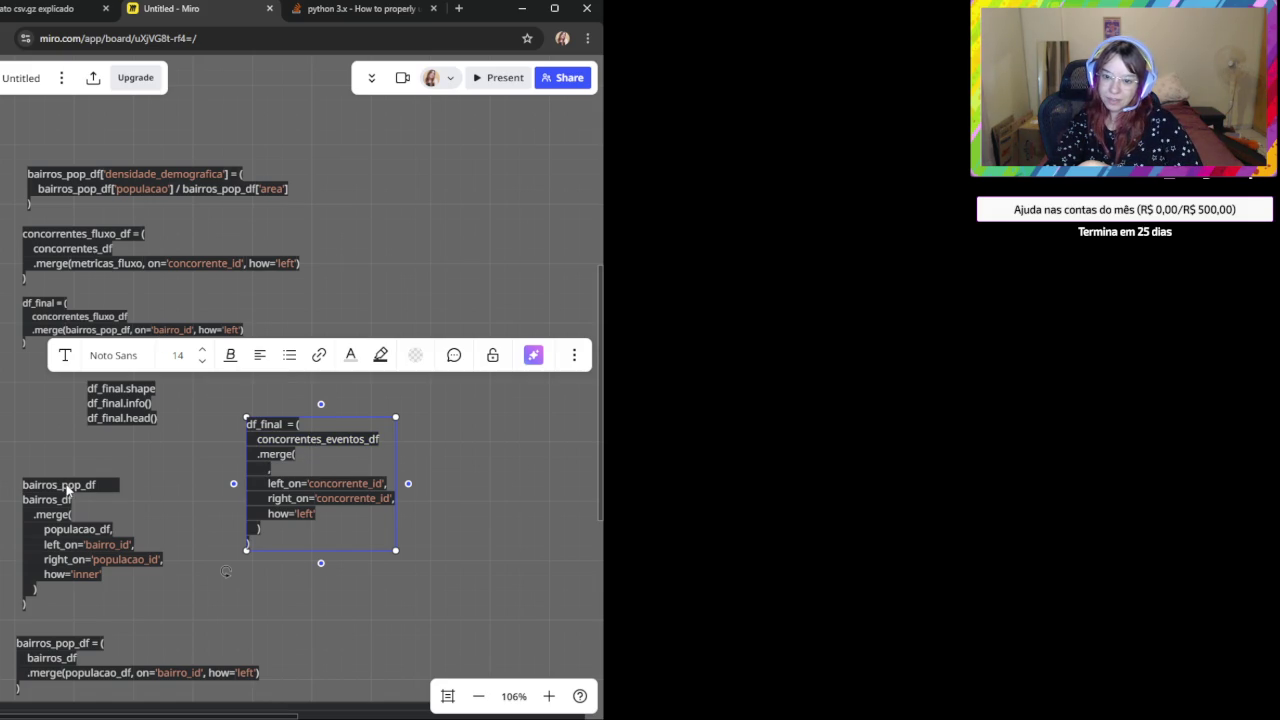
left_click(68, 490)
double_click(68, 488)
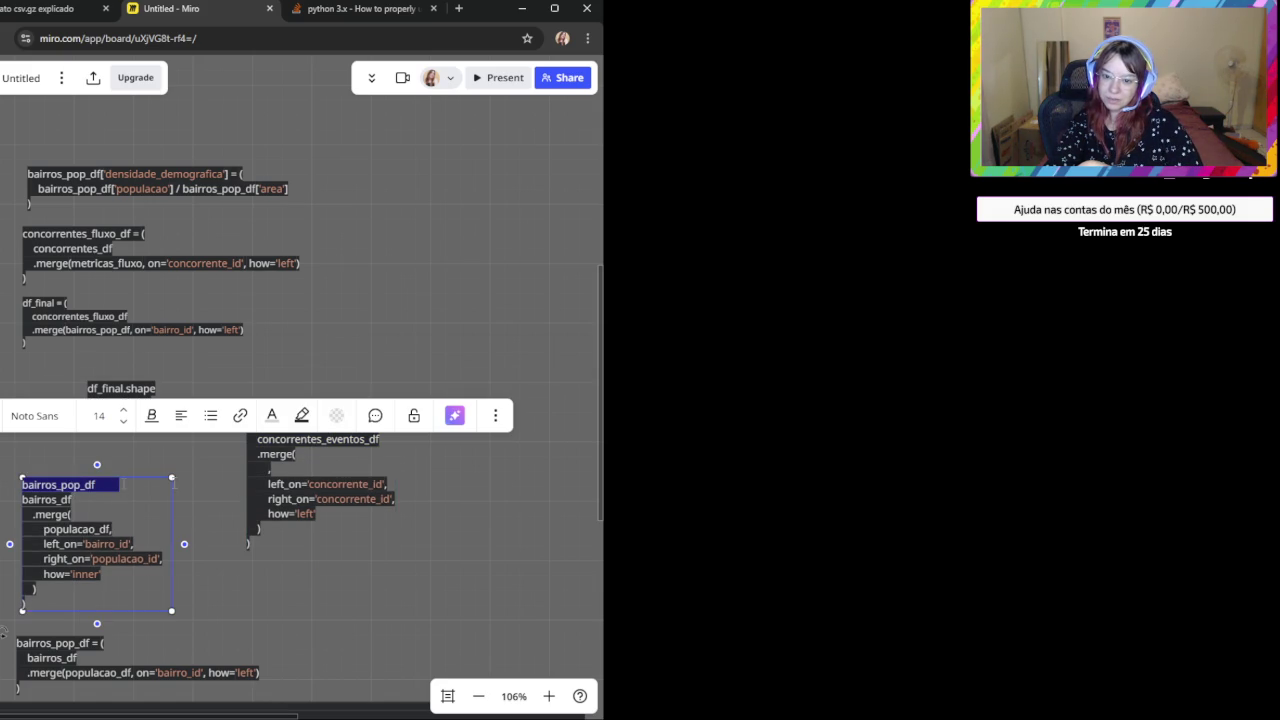
left_click(276, 465)
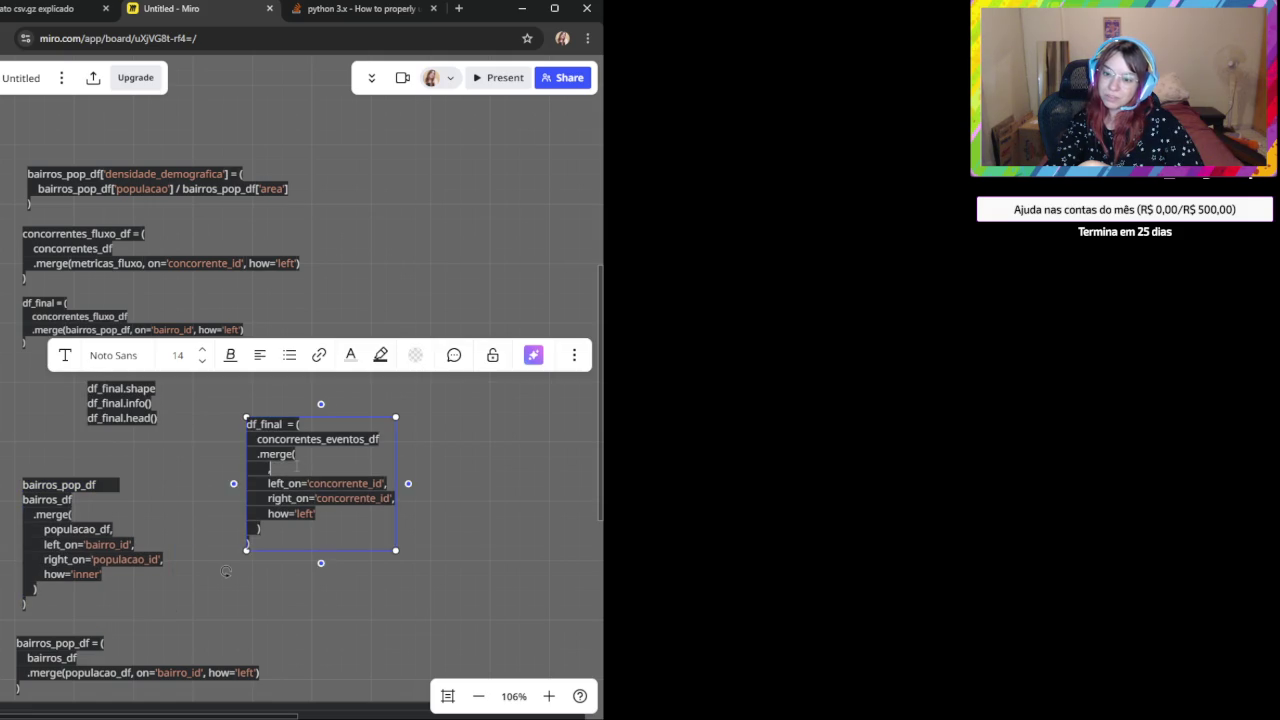
left_click(300, 632)
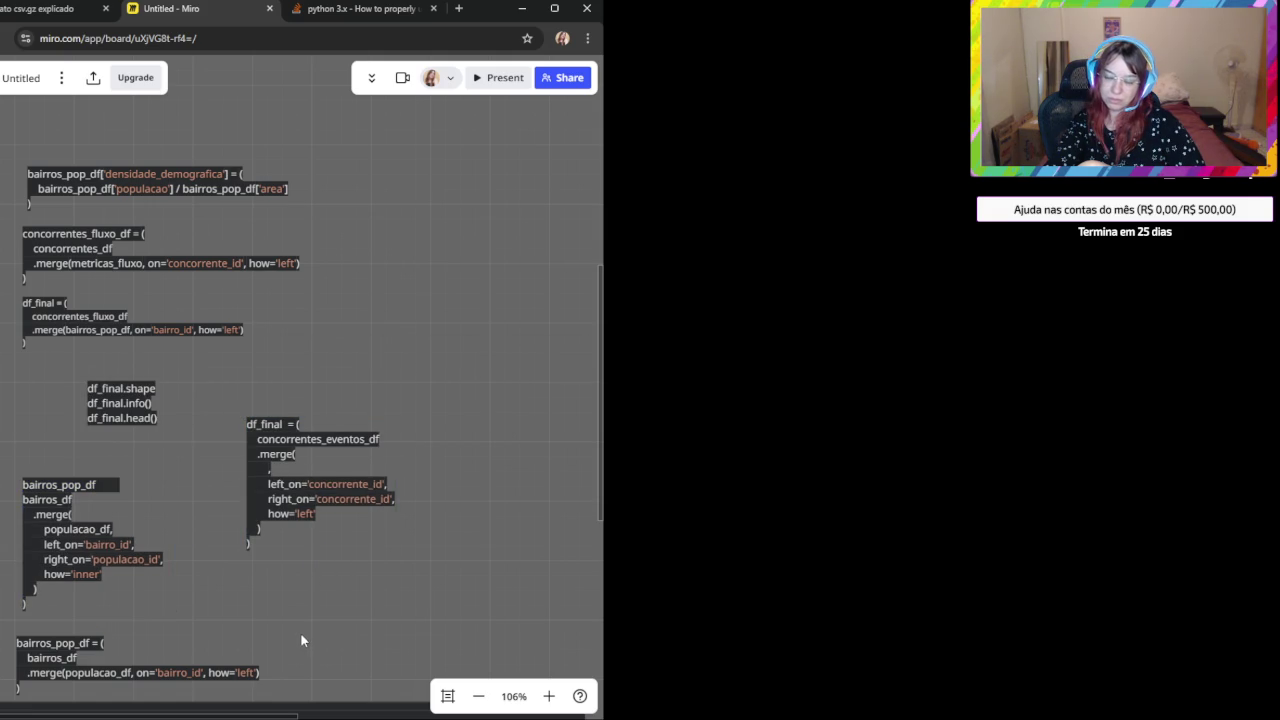
Put bairros_pop_df in place of populacao_df as the merge's second table.
left_click(64, 486)
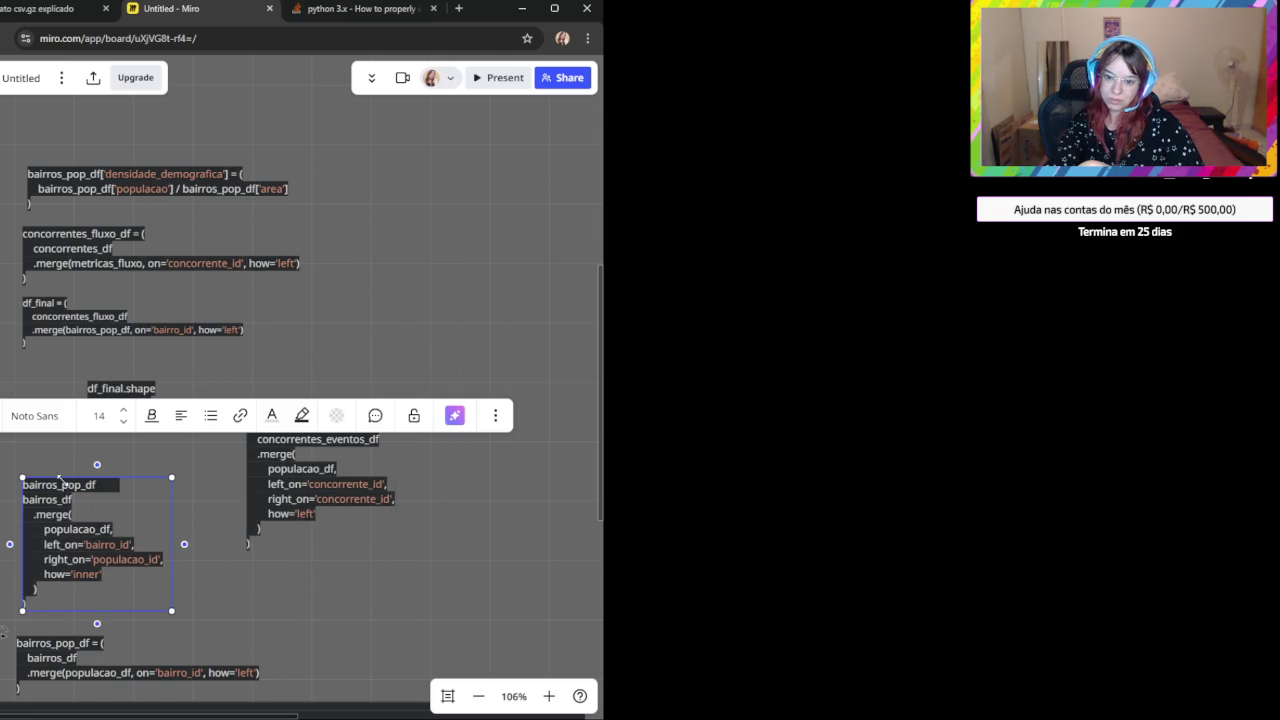
double_click(64, 484)
key("ctrl+c")
left_click(99, 492)
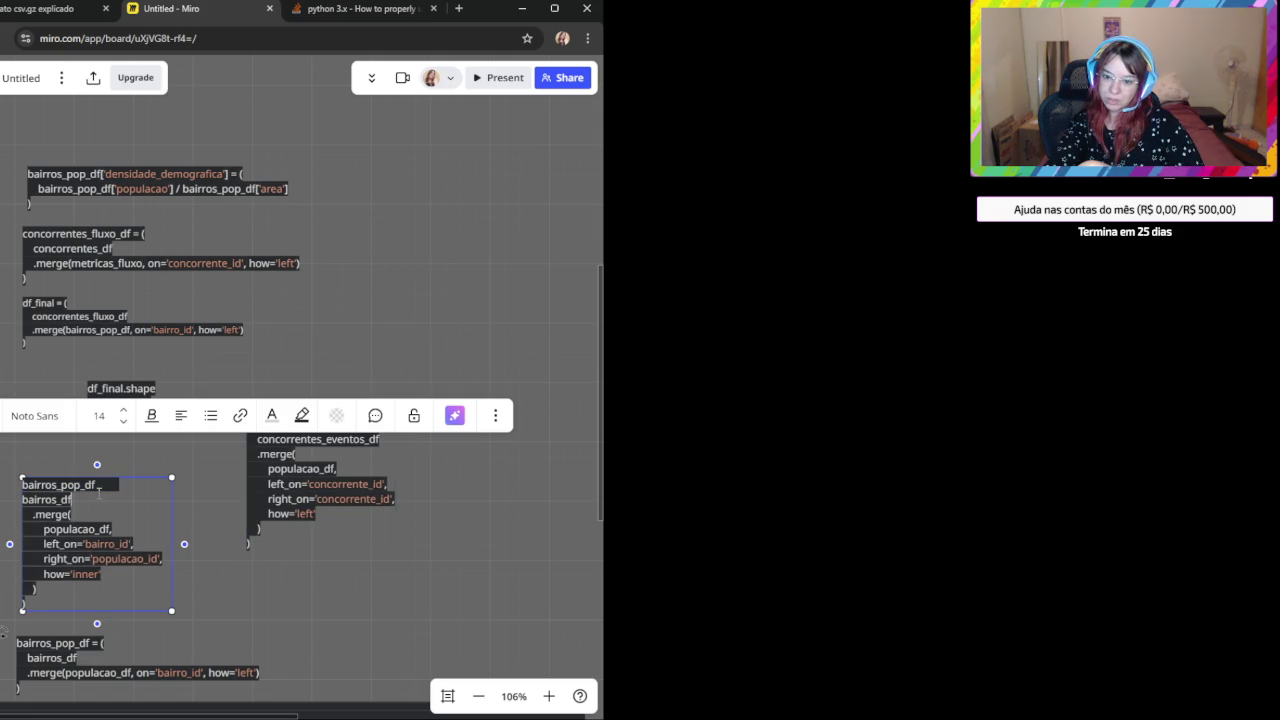
left_click(287, 478)
double_click(290, 470)
key("ctrl+v")
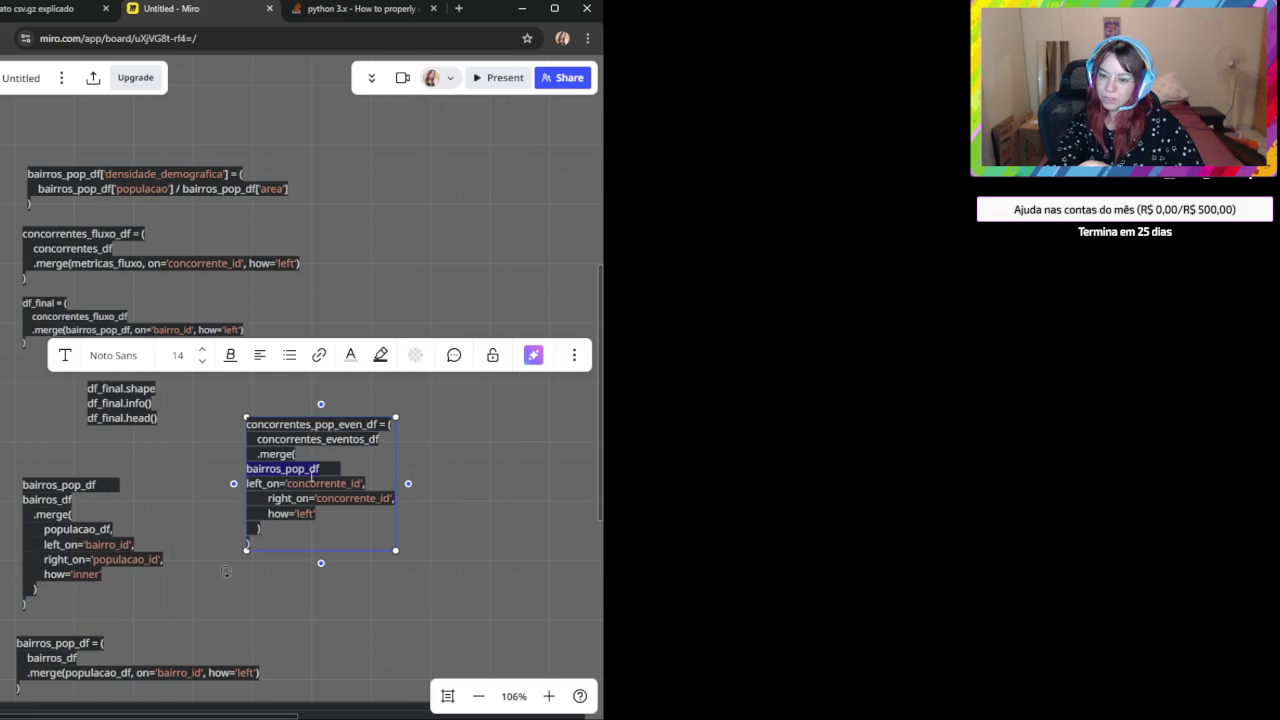
key("ctrl+z")
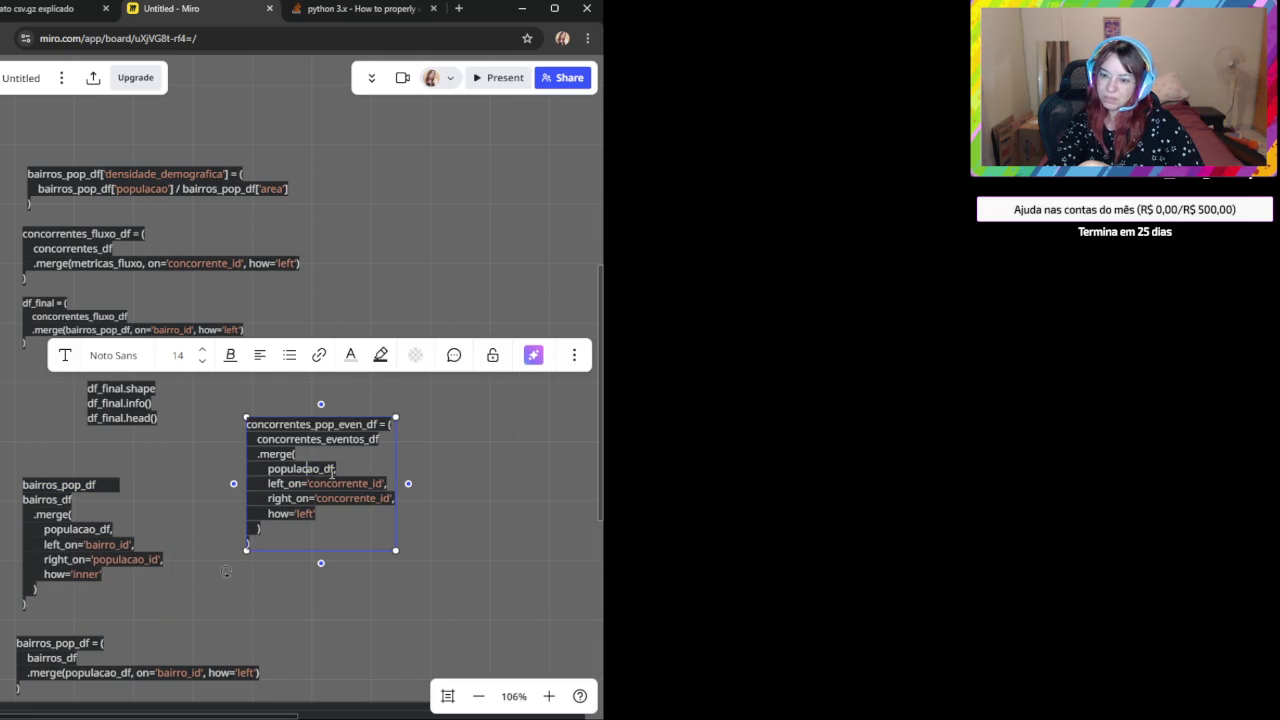
key("Left")
key("BackSpace")
key("BackSpace")
key("BackSpace")
key("BackSpace")
key("BackSpace")
key("BackSpace")
key("BackSpace")
key("BackSpace")
key("BackSpace")
key("BackSpace")
key("BackSpace")
key("BackSpace")
key("ctrl+v")
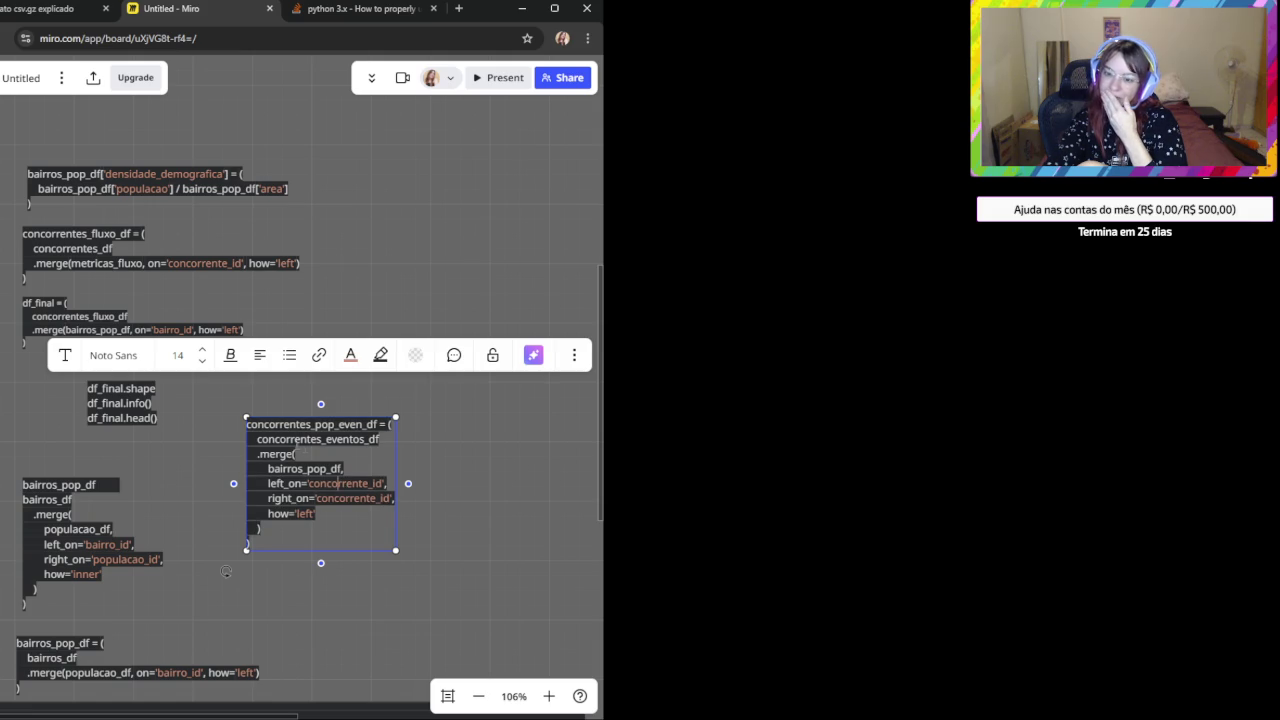
triple_click(303, 428)
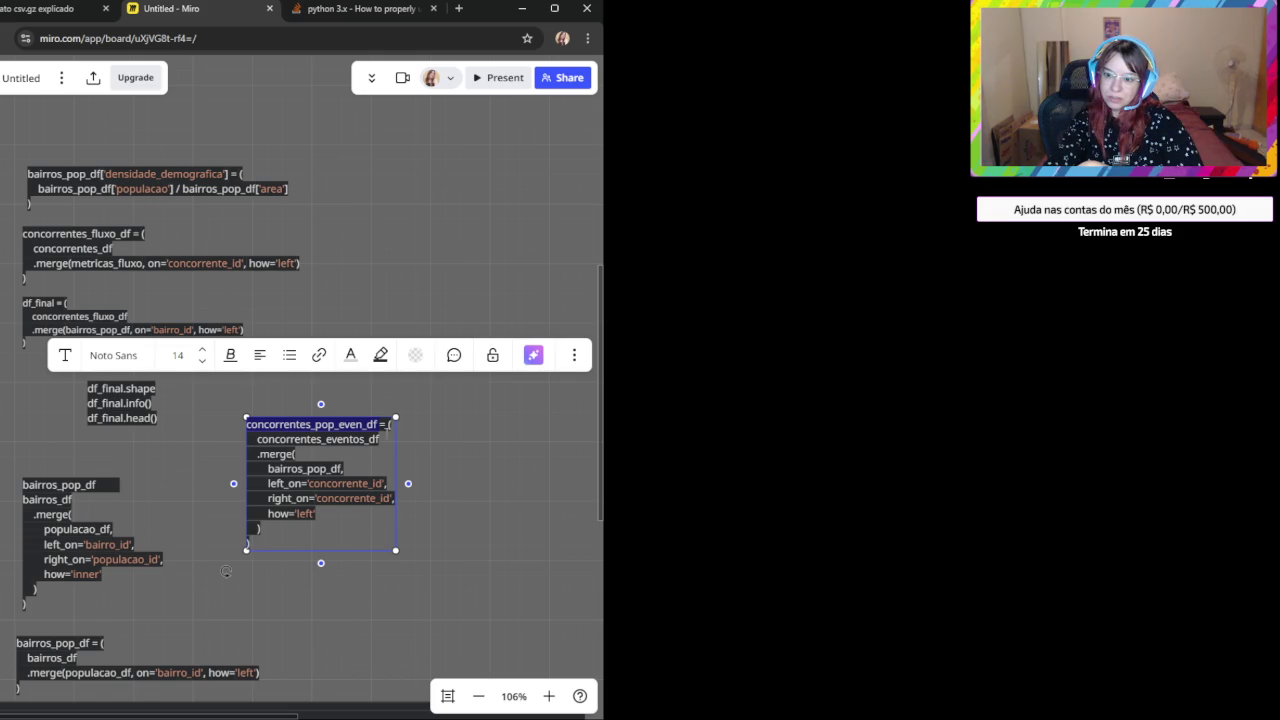
Edit the snippet's first line so the merge result is called df_final.
left_click(365, 424)
key("BackSpace")
key("BackSpace")
key("BackSpace")
key("BackSpace")
key("BackSpace")
key("BackSpace")
key("BackSpace")
key("BackSpace")
key("BackSpace")
key("BackSpace")
key("BackSpace")
key("BackSpace")
key("BackSpace")
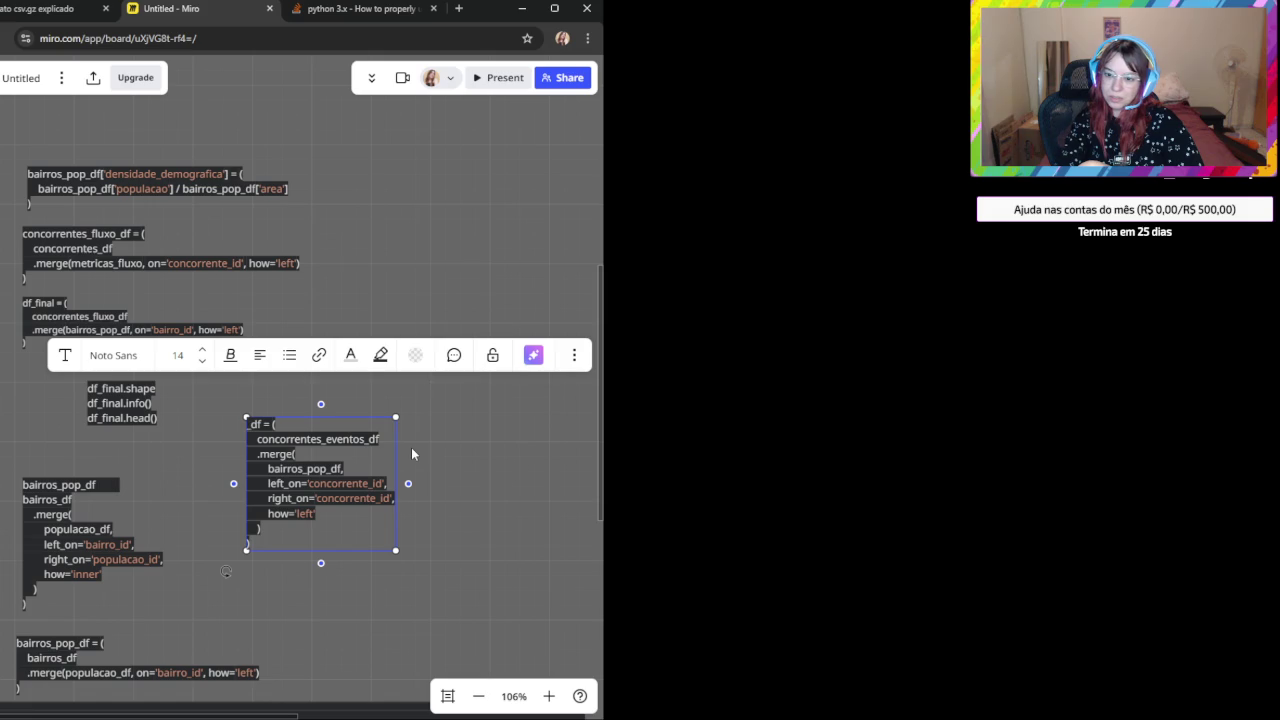
key("BackSpace")
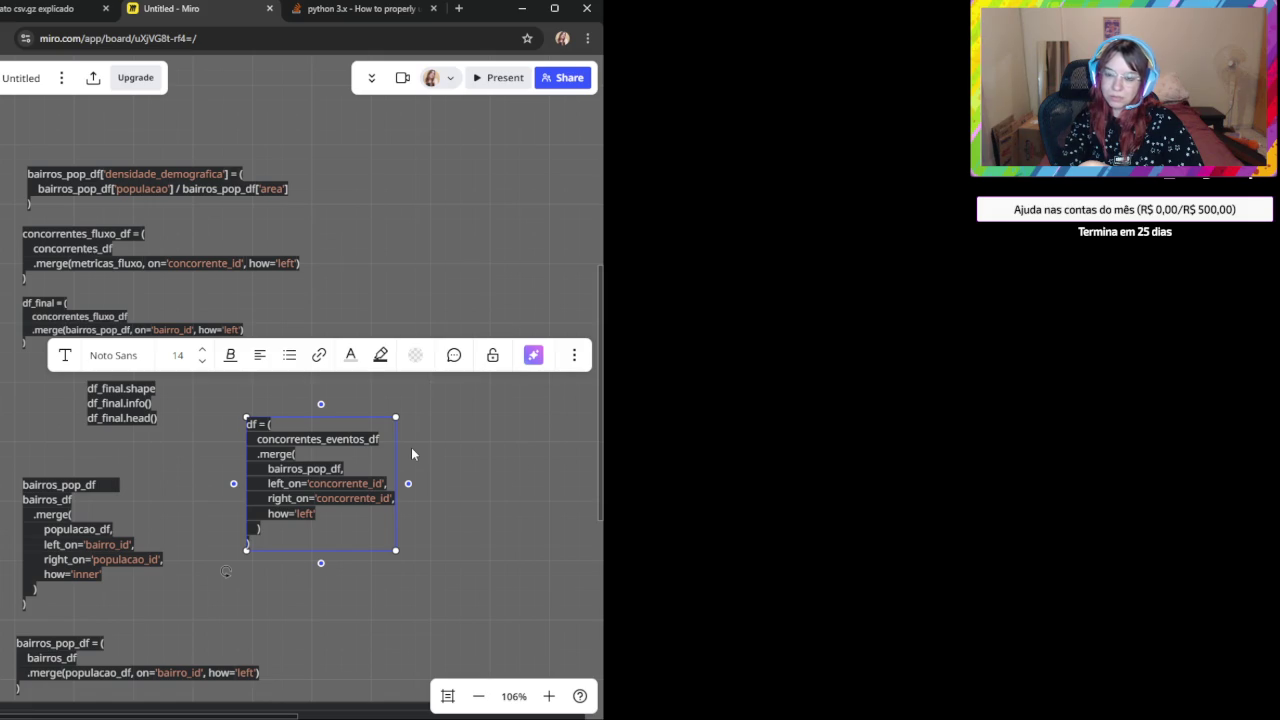
type("_final")
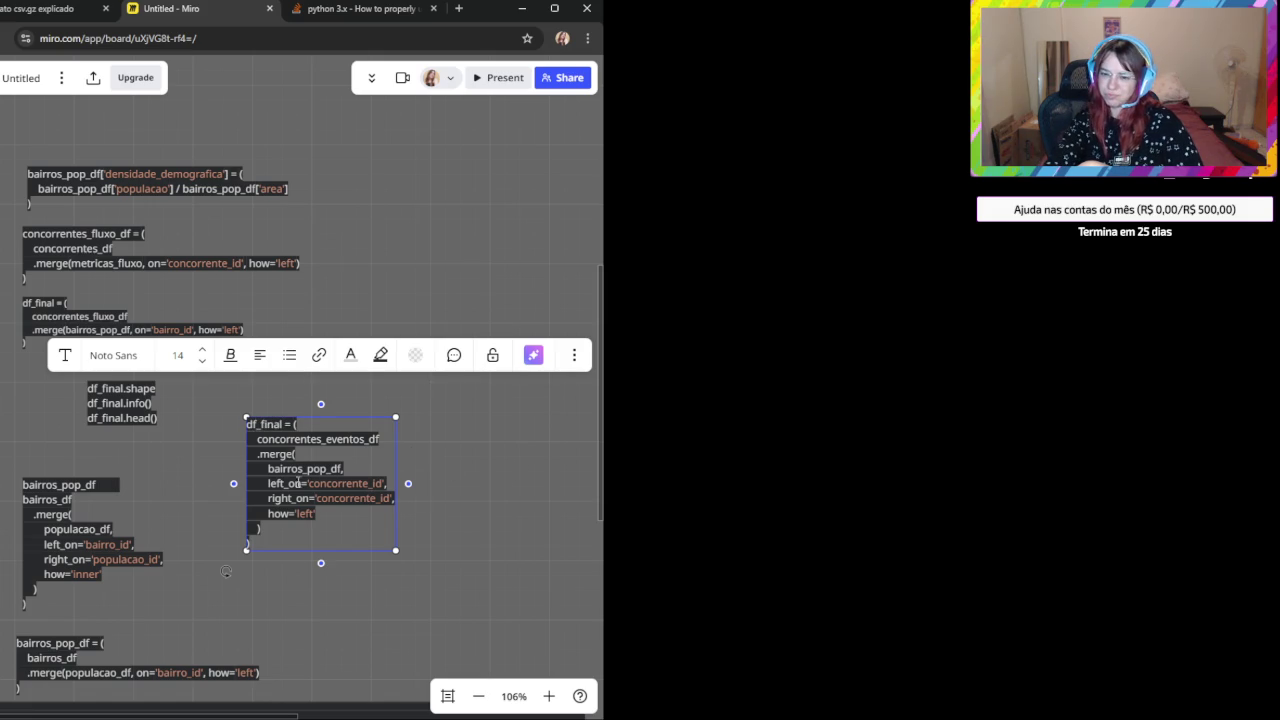
Review the merge arguments: concorrentes_eventos_df, bairros_pop_df, the right_on key and how='left'.
double_click(308, 439)
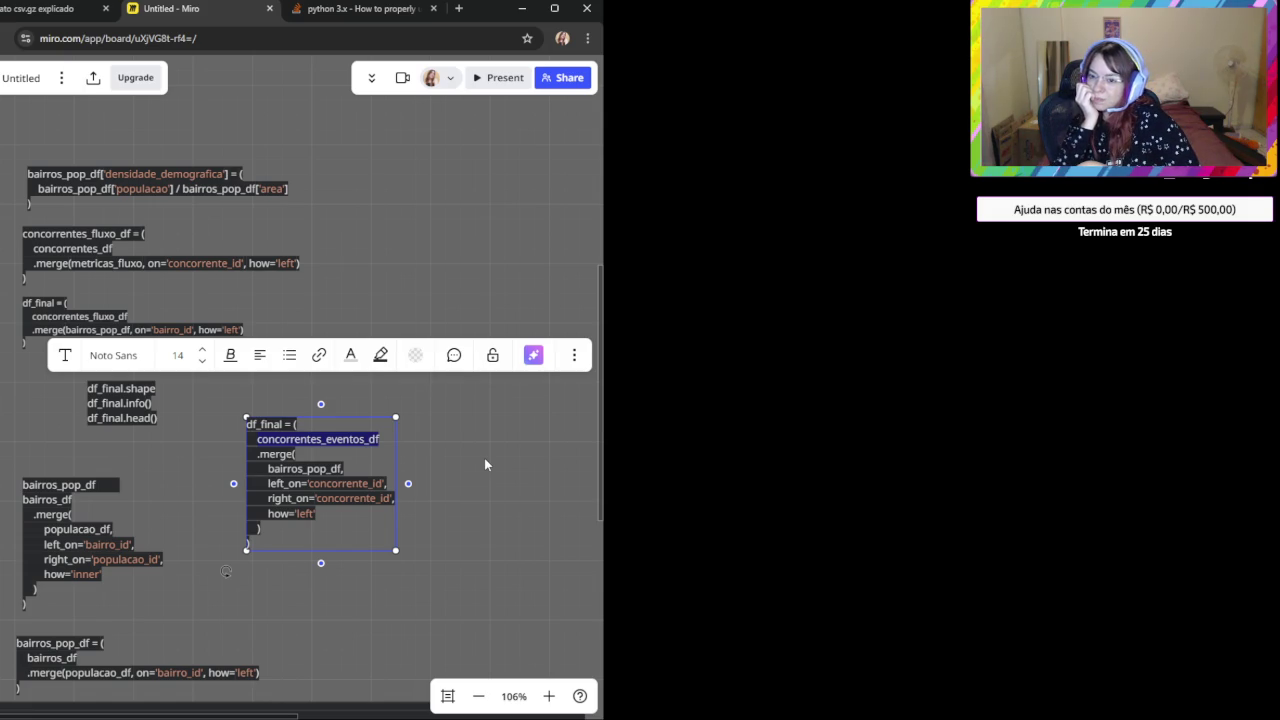
left_click(334, 486)
double_click(334, 484)
double_click(289, 468)
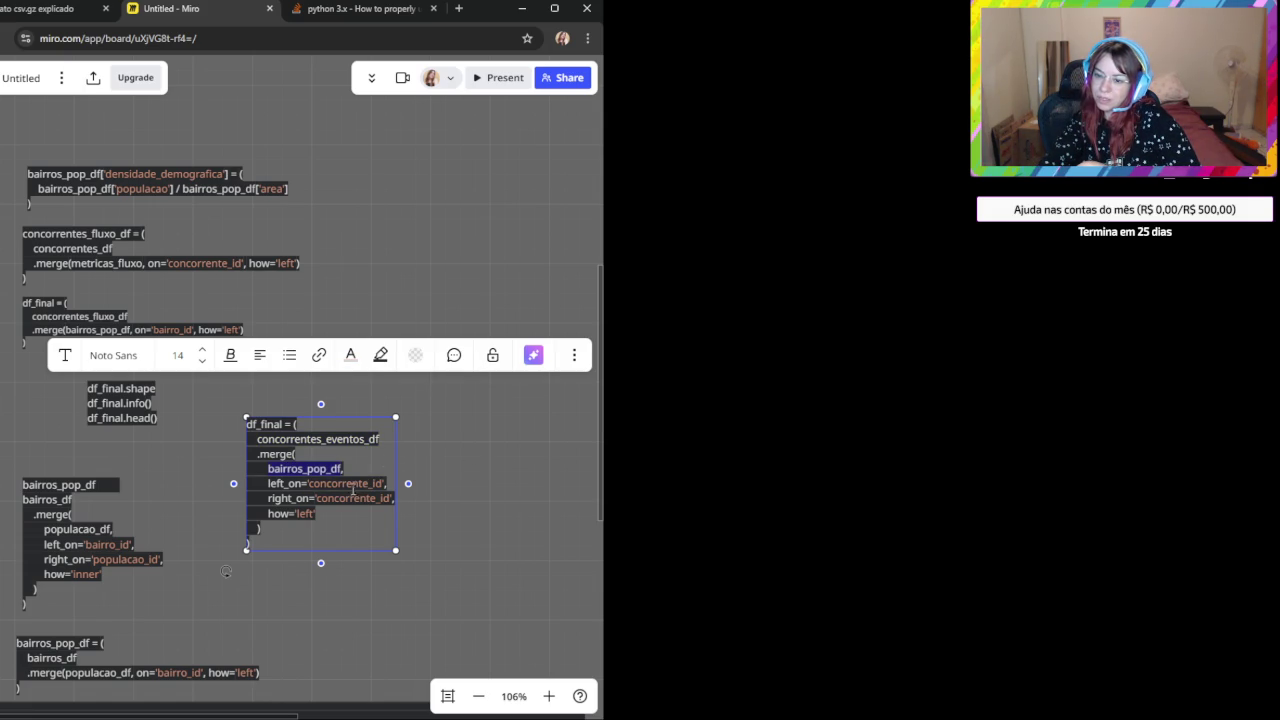
double_click(352, 498)
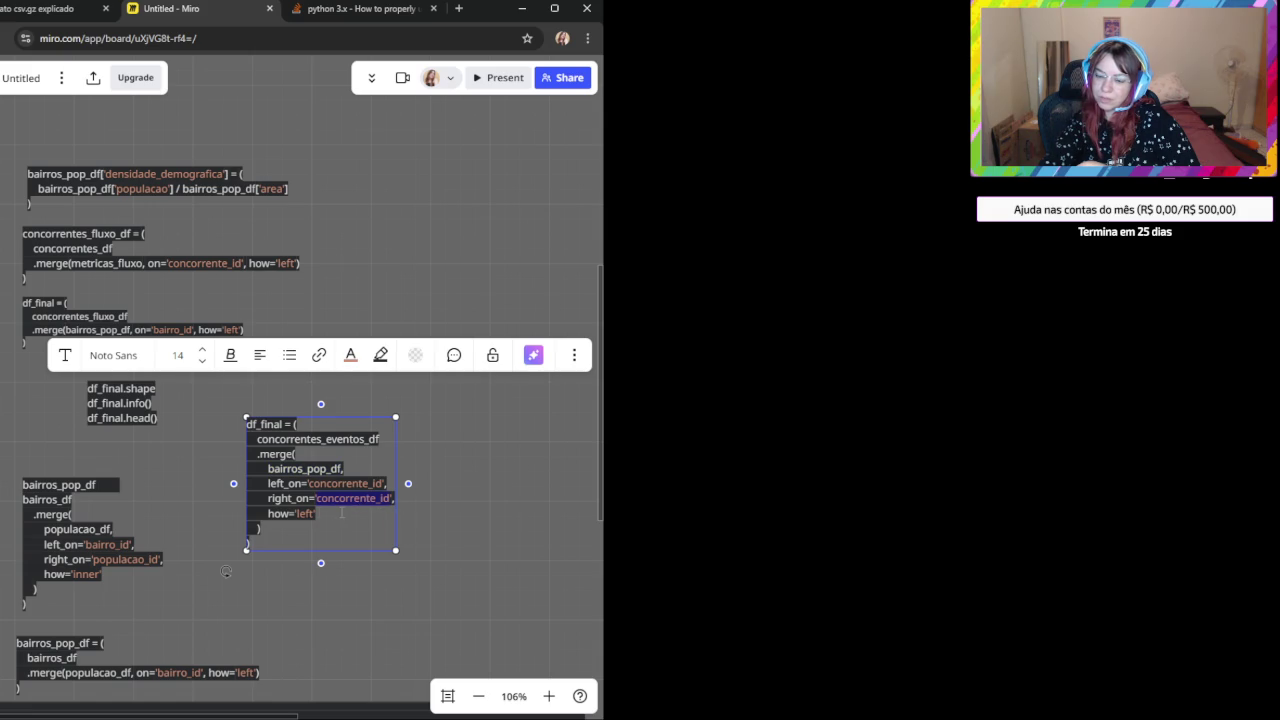
triple_click(302, 512)
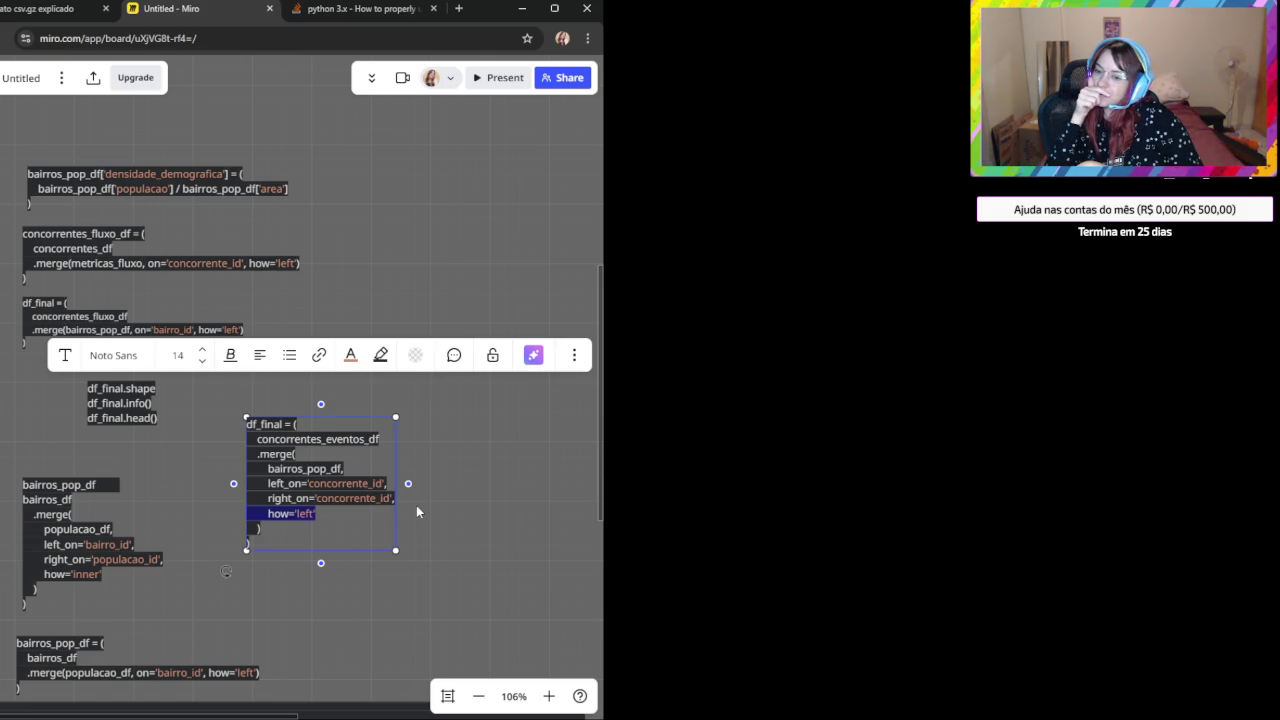
Check the bairro_id fields in the Bairros and Concorrentes schema notes, then scroll to df_final.
left_click_drag(322, 289, 292, 618)
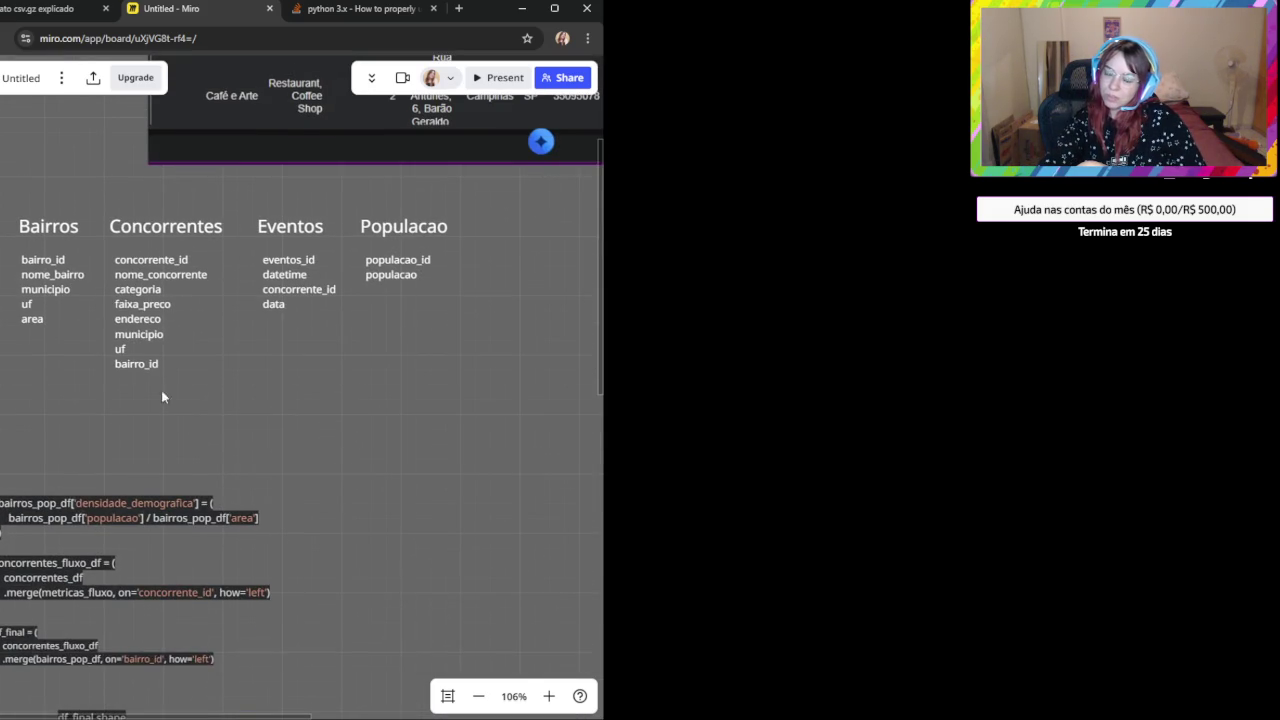
left_click(50, 264)
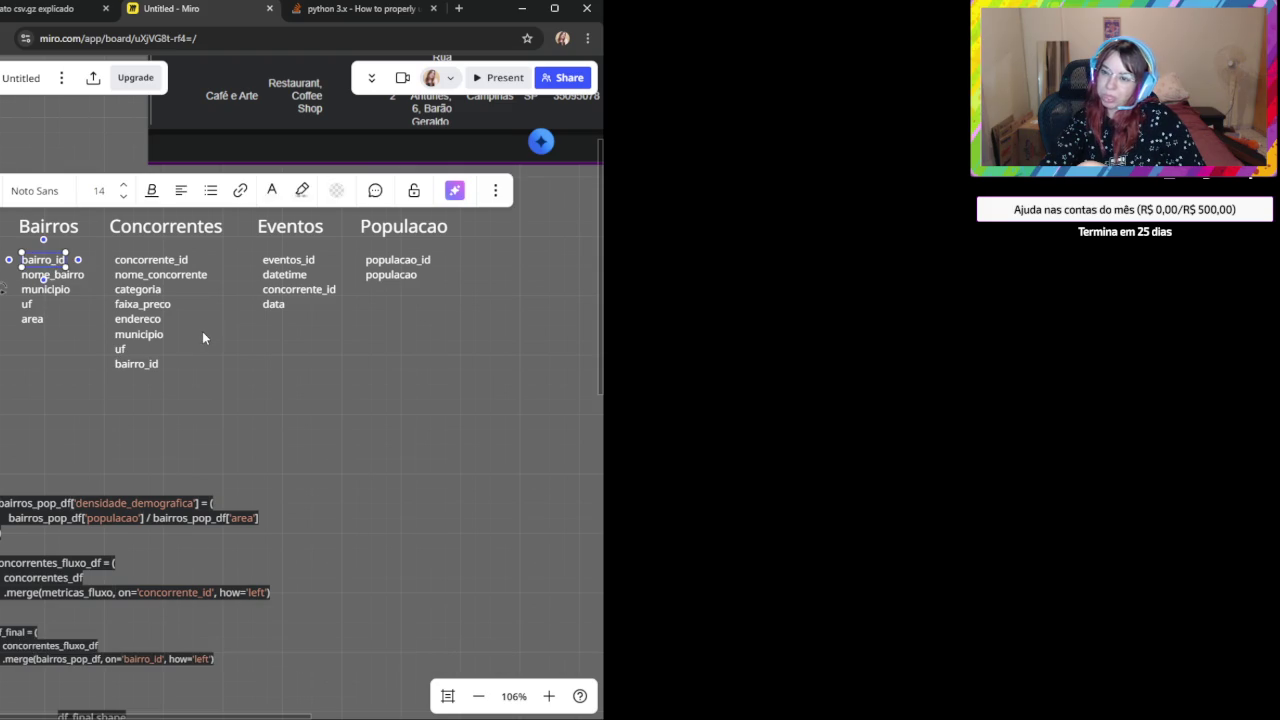
scroll(233, 385, "left", 2)
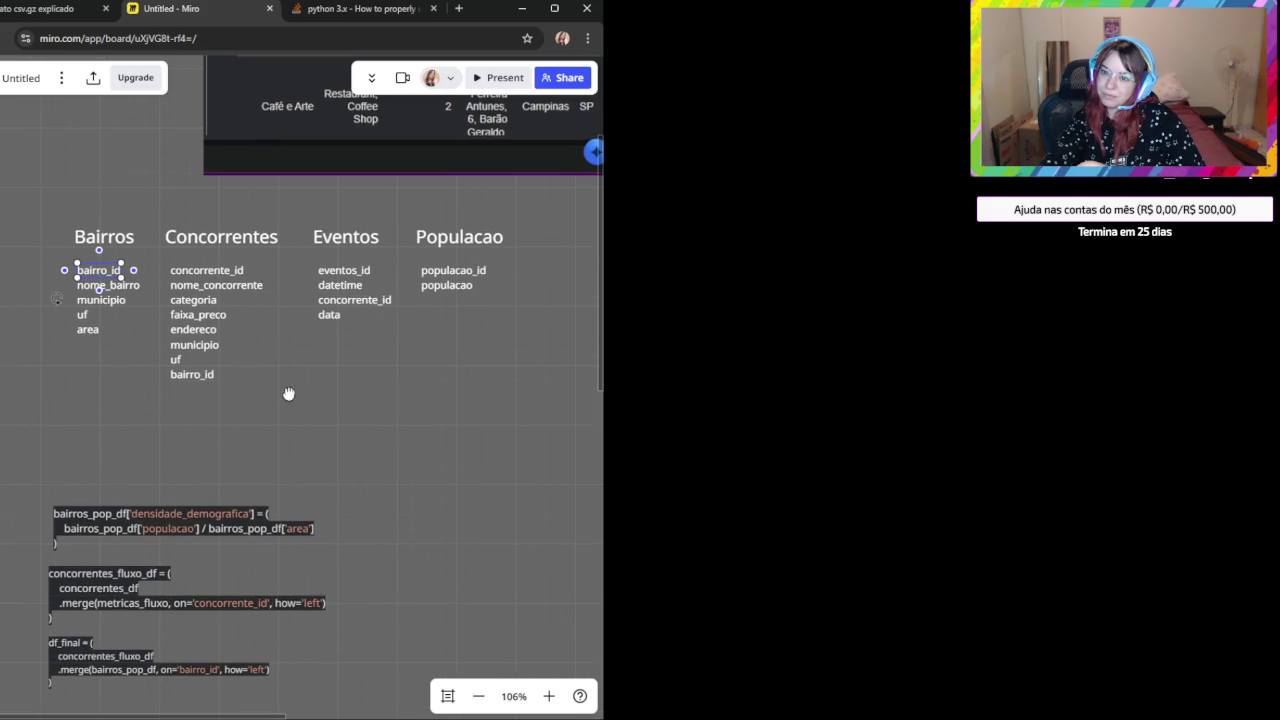
left_click(200, 378)
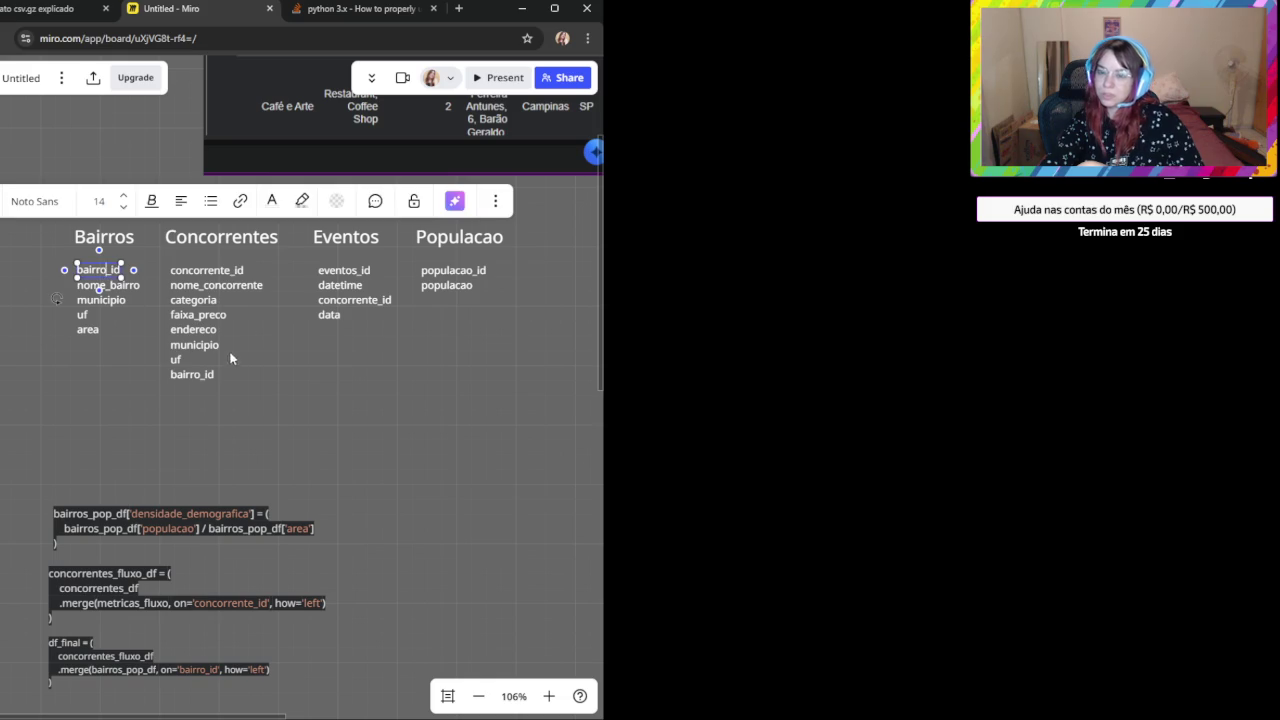
left_click(200, 378)
key("Escape")
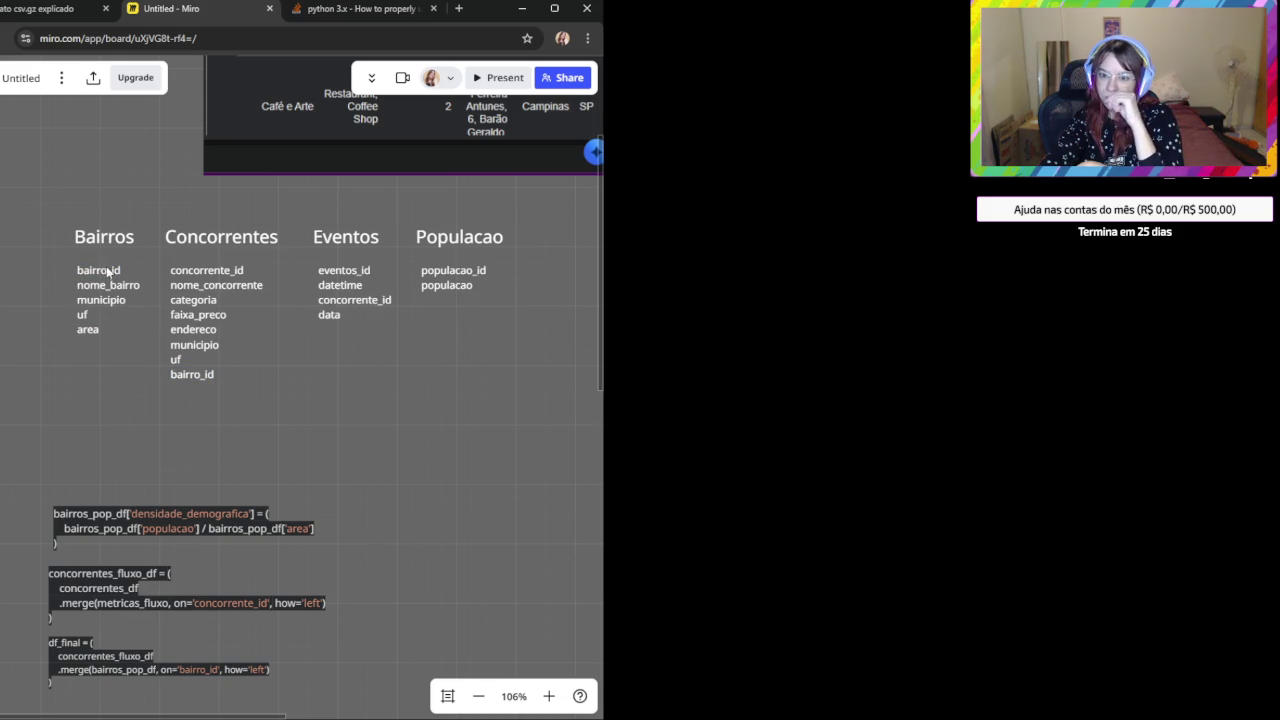
scroll(257, 403, "down", 1)
scroll(263, 309, "down", 3)
scroll(127, 174, "down", 1)
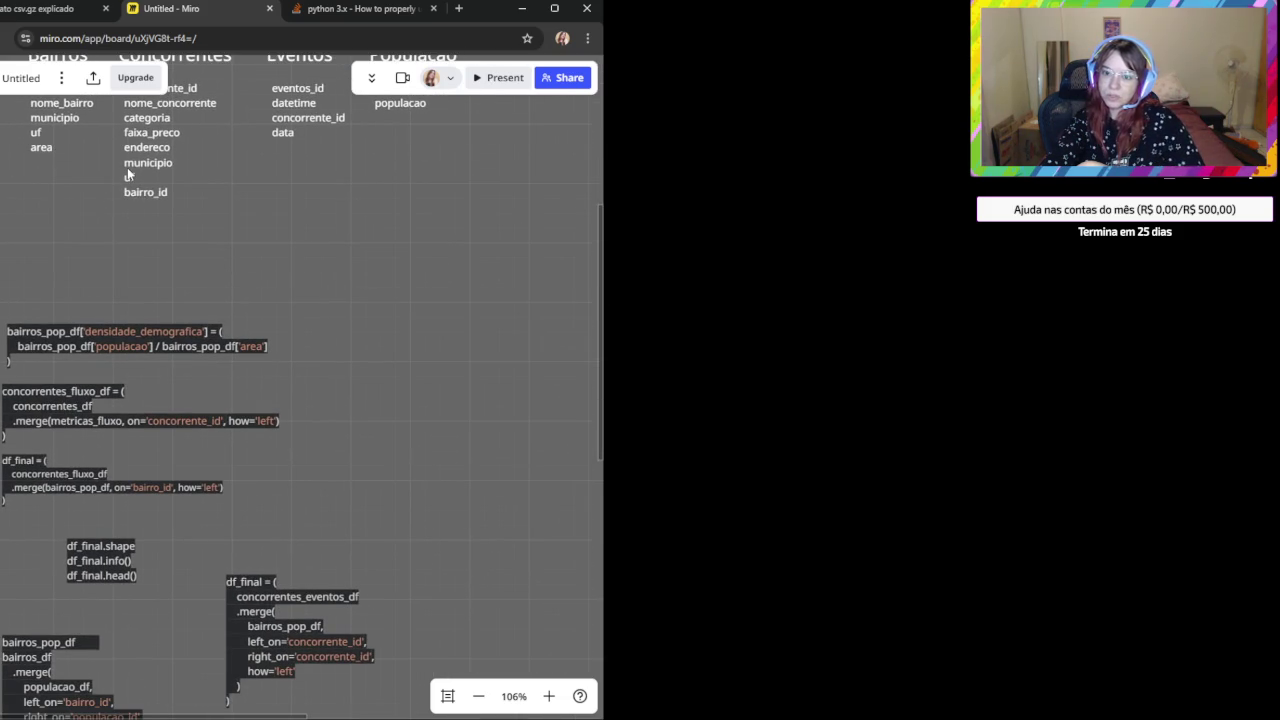
left_click(145, 191)
scroll(355, 575, "down", 3)
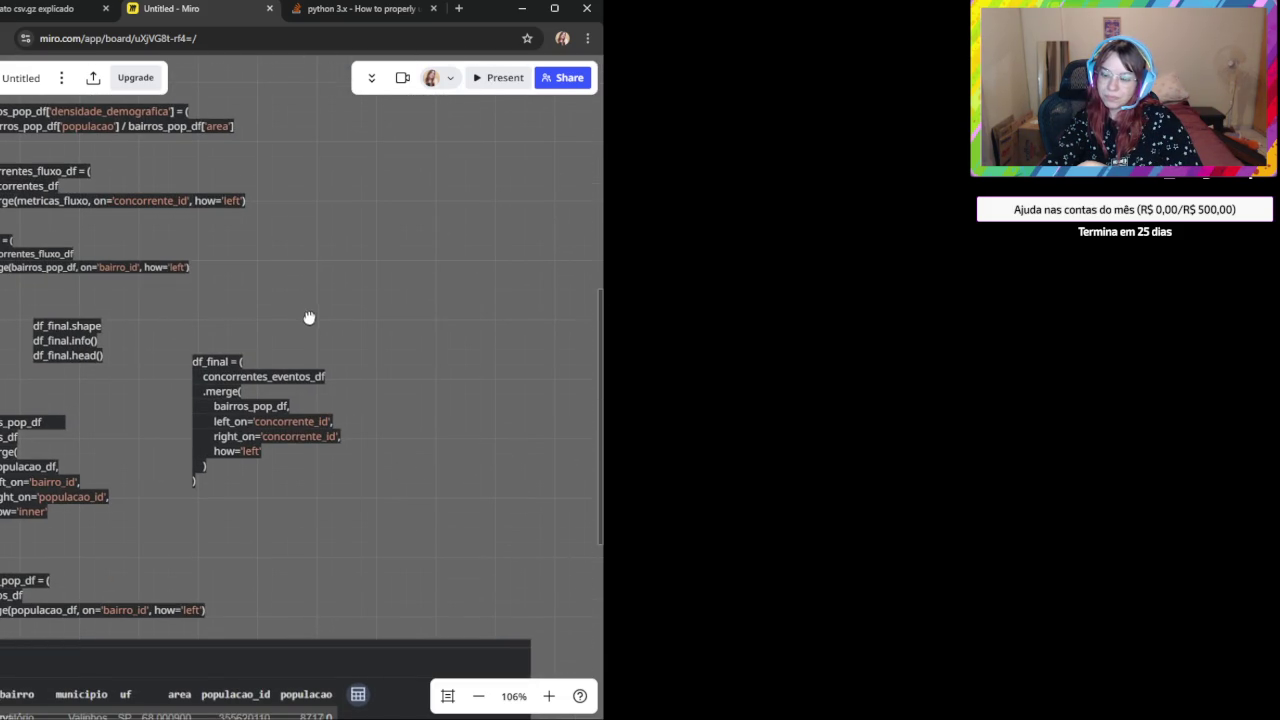
Replace concorrente_id with bairro_id in both left_on and right_on of the df_final merge.
left_click(290, 421)
double_click(304, 421)
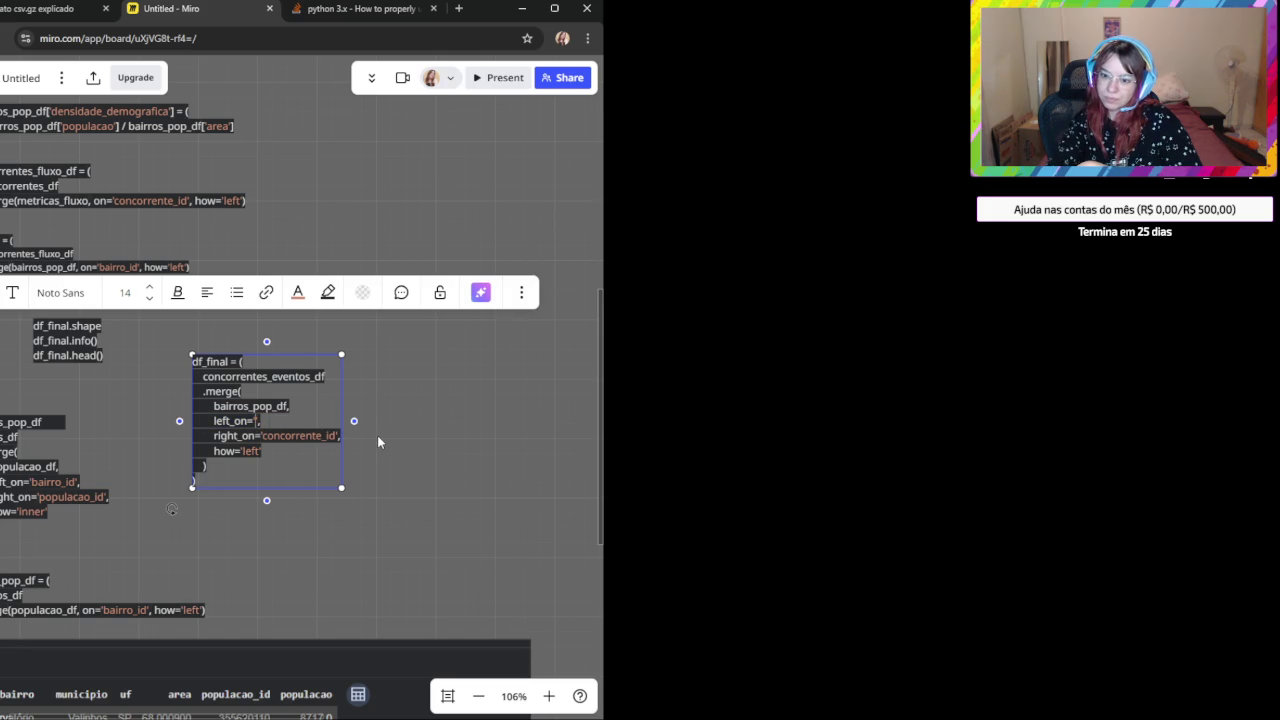
type("bairro_id")
double_click(317, 437)
type("bairro_id")
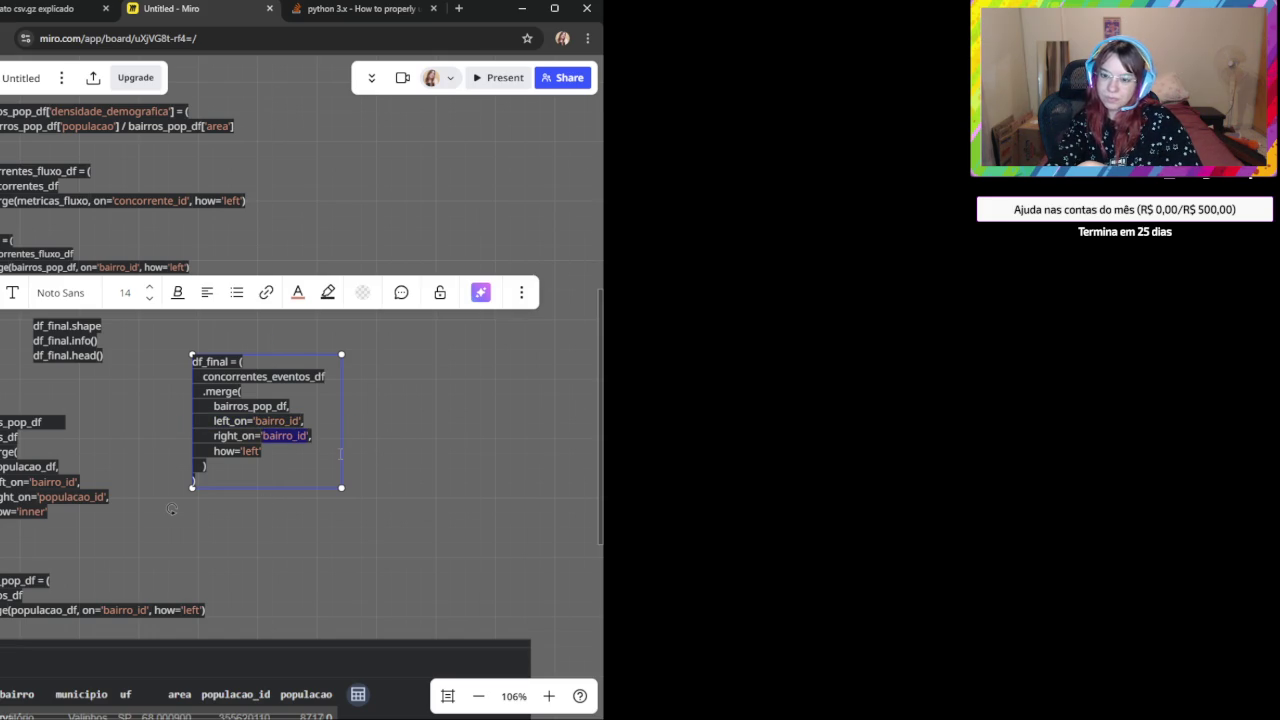
left_click(402, 463)
left_click_drag(336, 473, 360, 530)
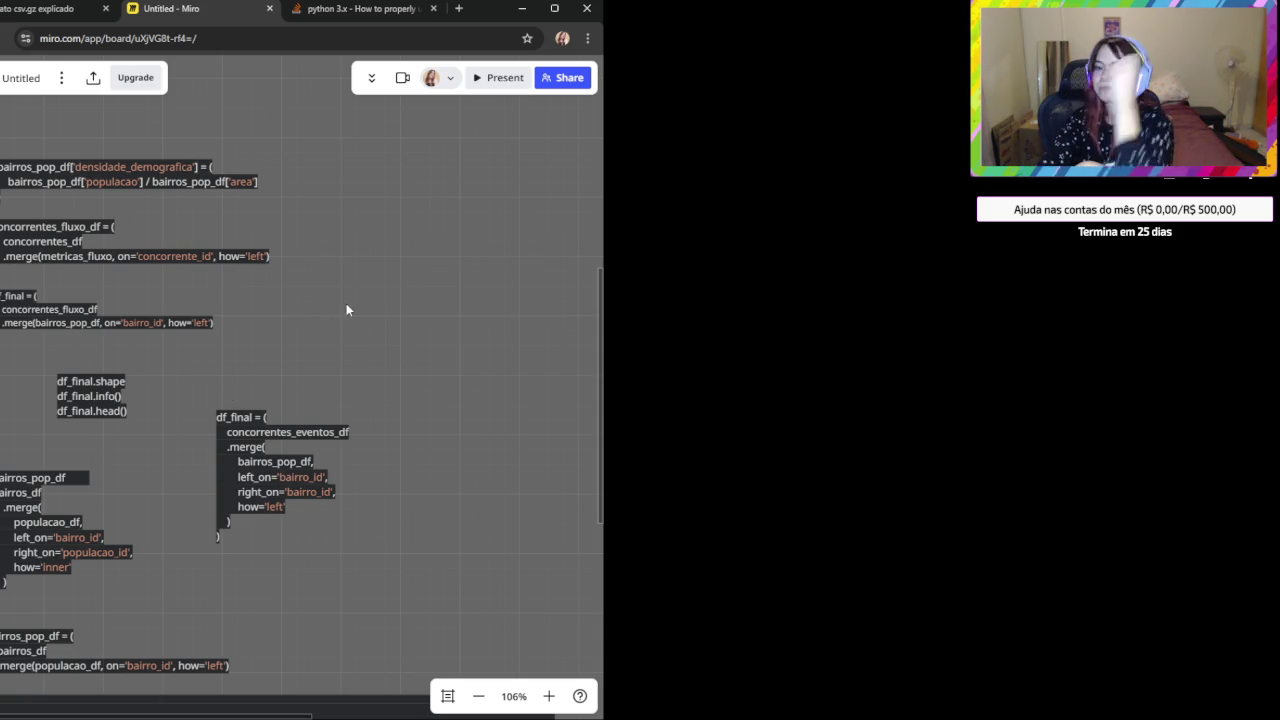
scroll(317, 357, "up", 5)
scroll(207, 288, "up", 3)
scroll(226, 366, "left", 4)
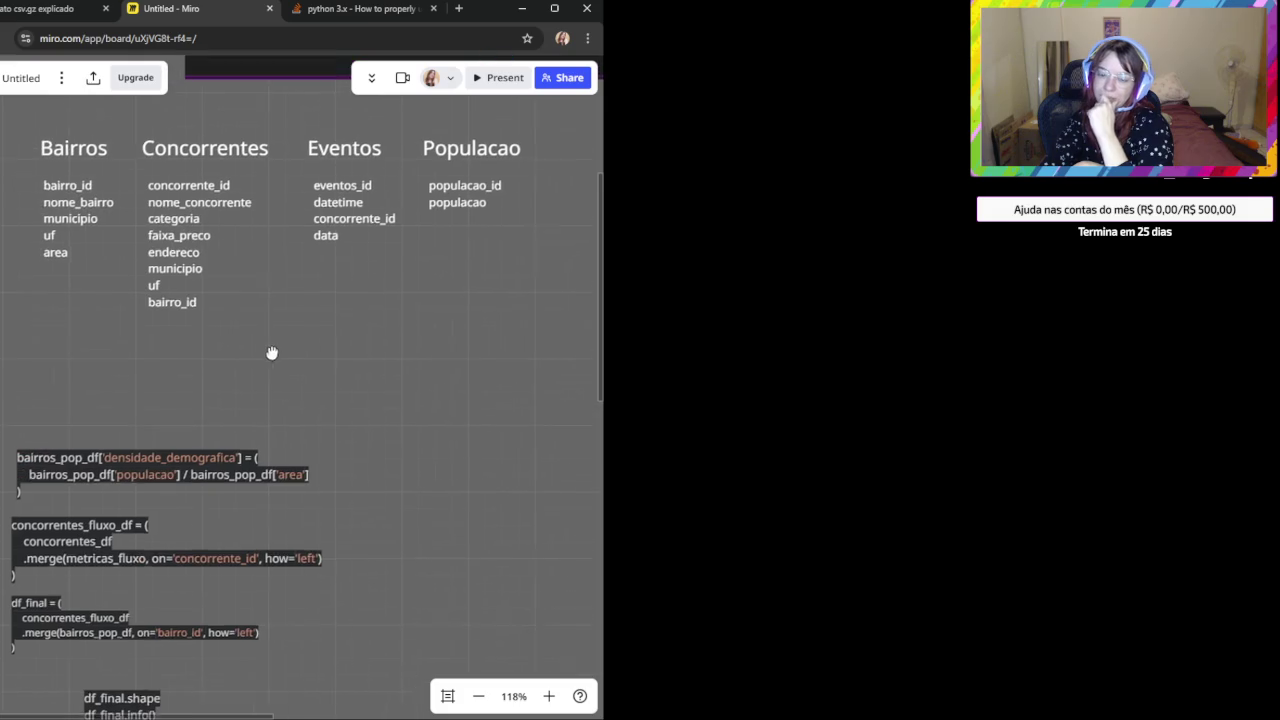
left_click(86, 174)
left_click(190, 290)
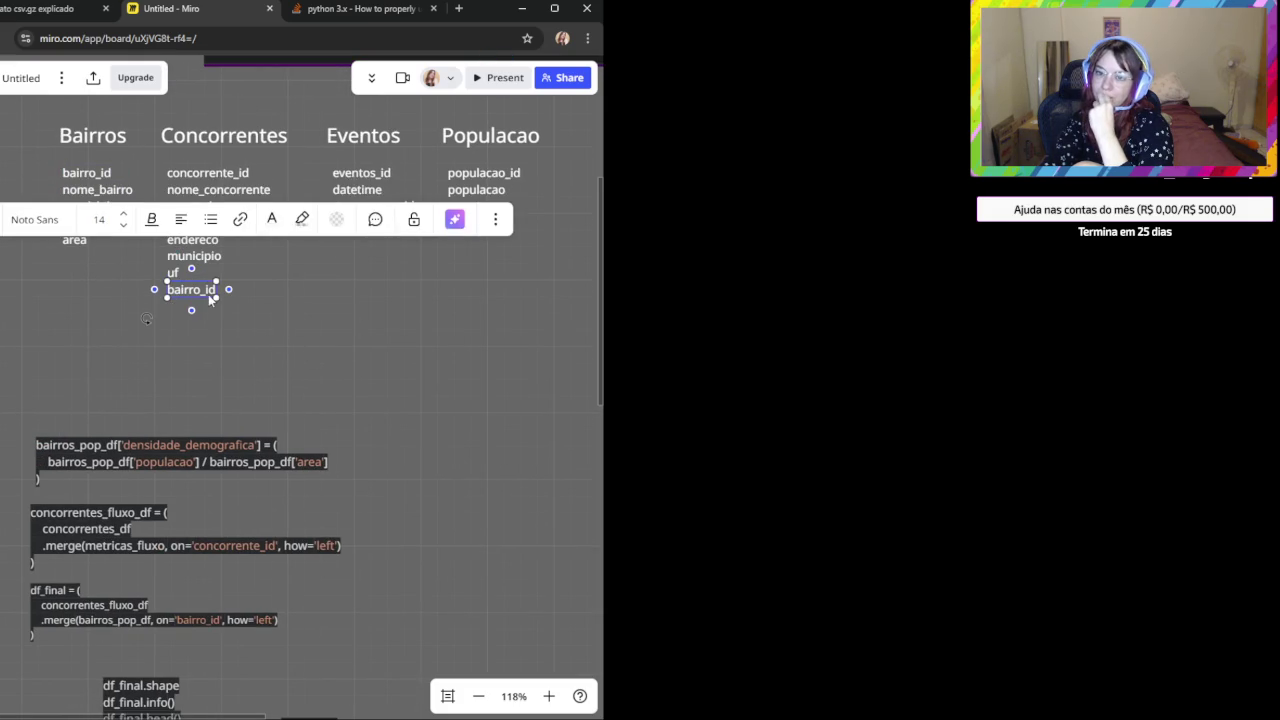
left_click(352, 348)
left_click(206, 289)
left_click(369, 375)
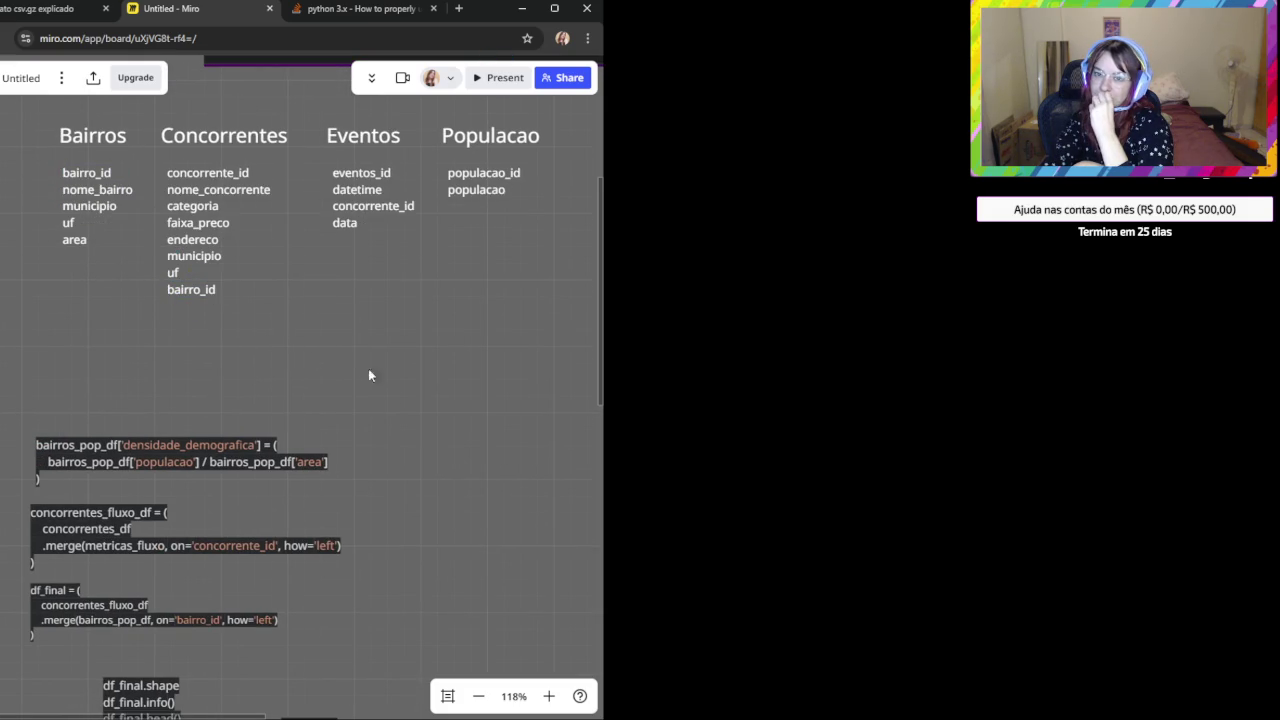
left_click(200, 292)
left_click(243, 314)
left_click(99, 180)
left_click(200, 292)
left_click(321, 360)
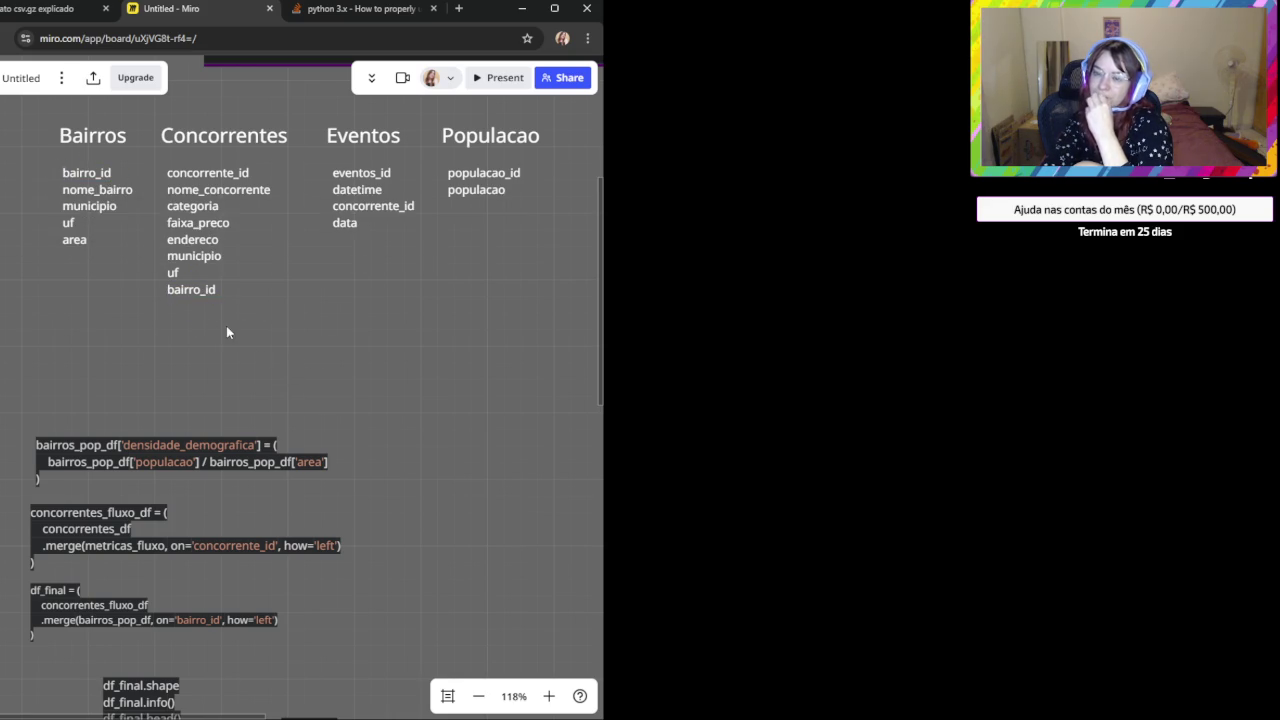
left_click(100, 180)
left_click(180, 289)
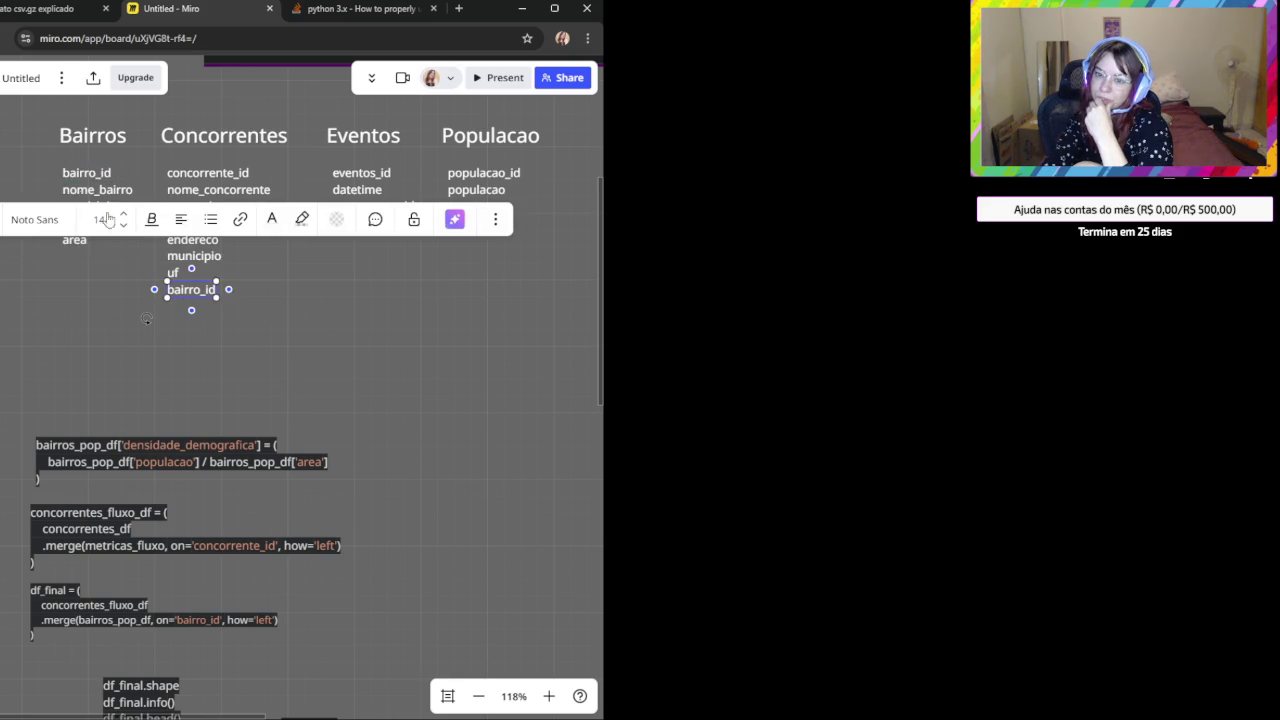
left_click(87, 172)
left_click(190, 289)
left_click(87, 172)
left_click(190, 289)
left_click(212, 304)
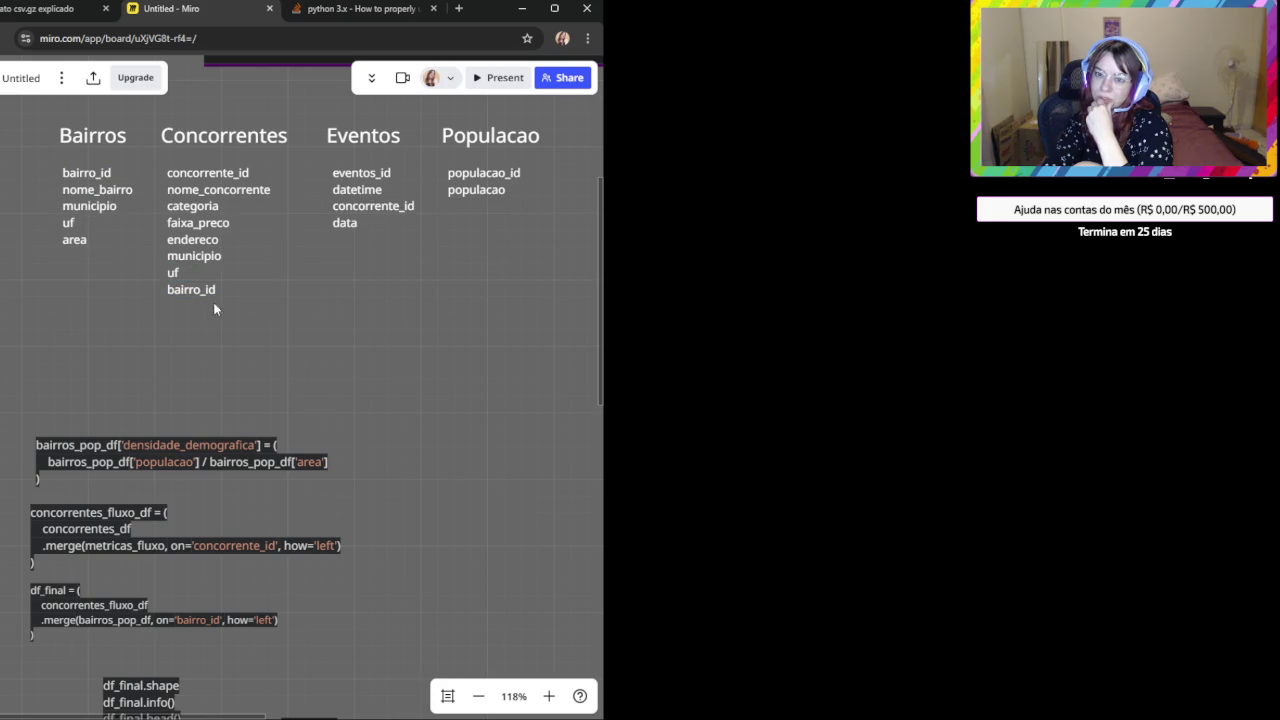
left_click(180, 258)
left_click(89, 206)
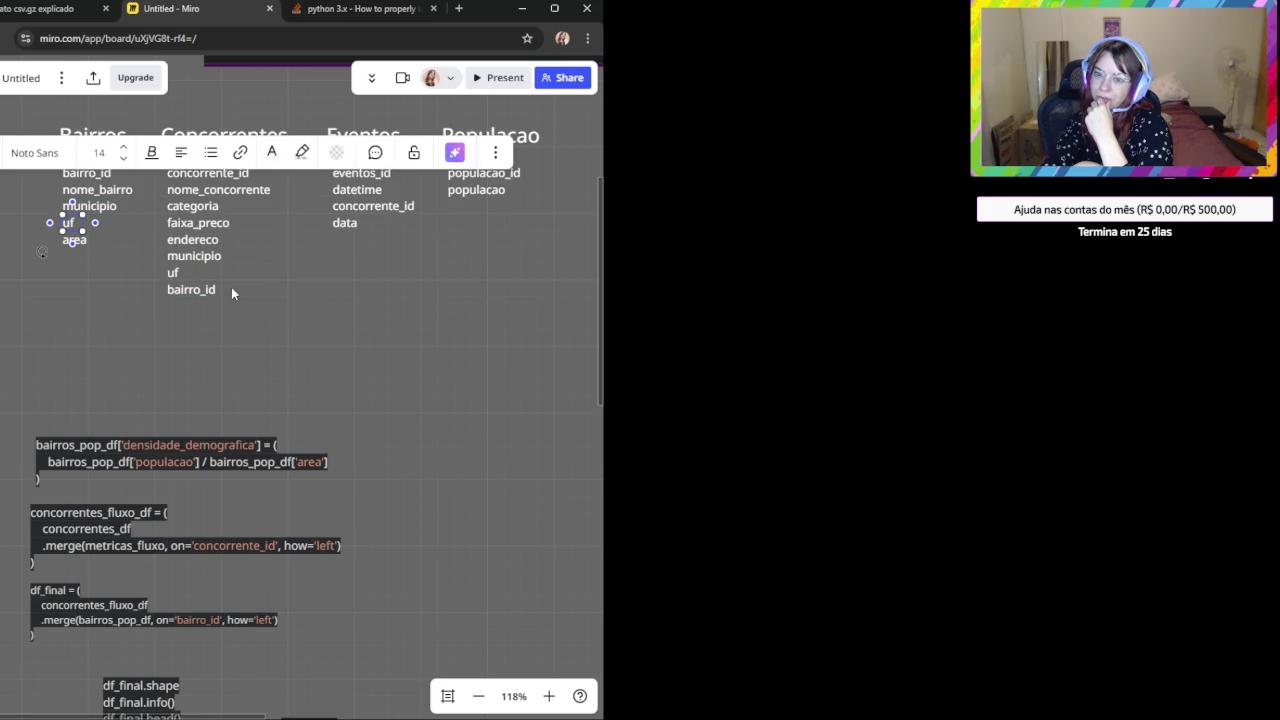
left_click(175, 275)
left_click(206, 300)
left_click(90, 247)
left_click(70, 222)
left_click(212, 292)
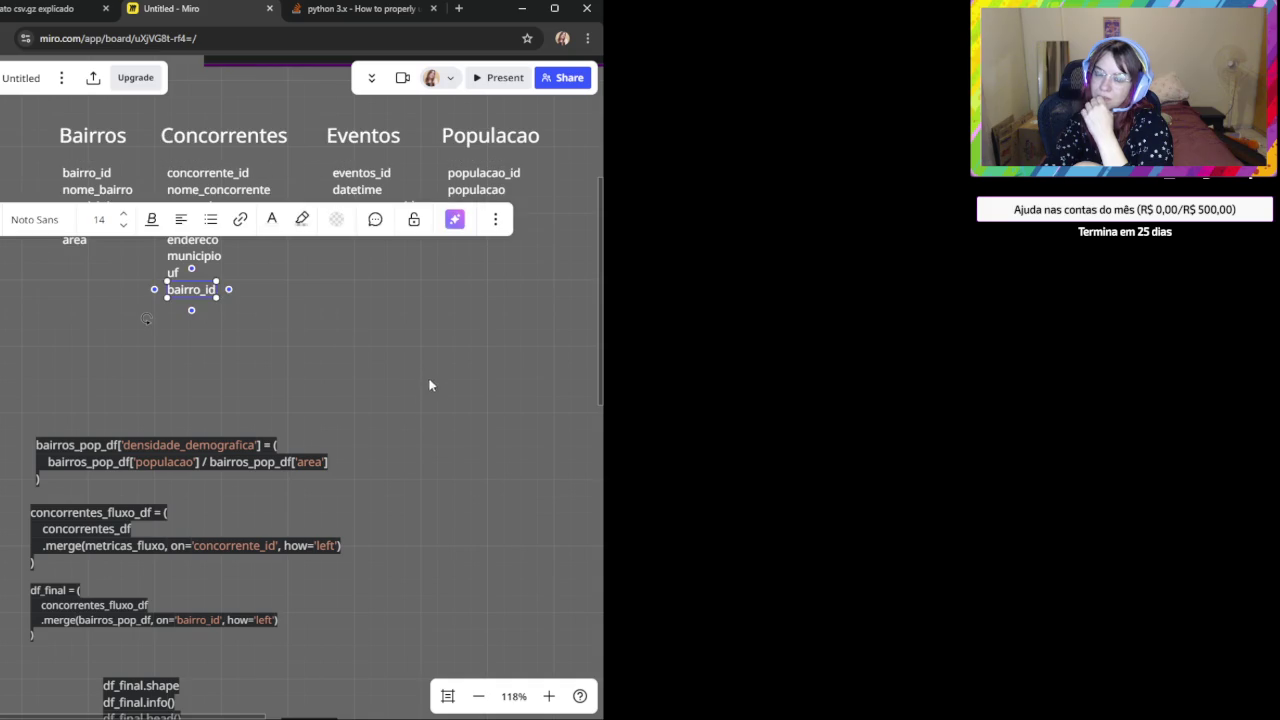
left_click_drag(400, 403, 321, 271)
scroll(321, 271, "down", 2)
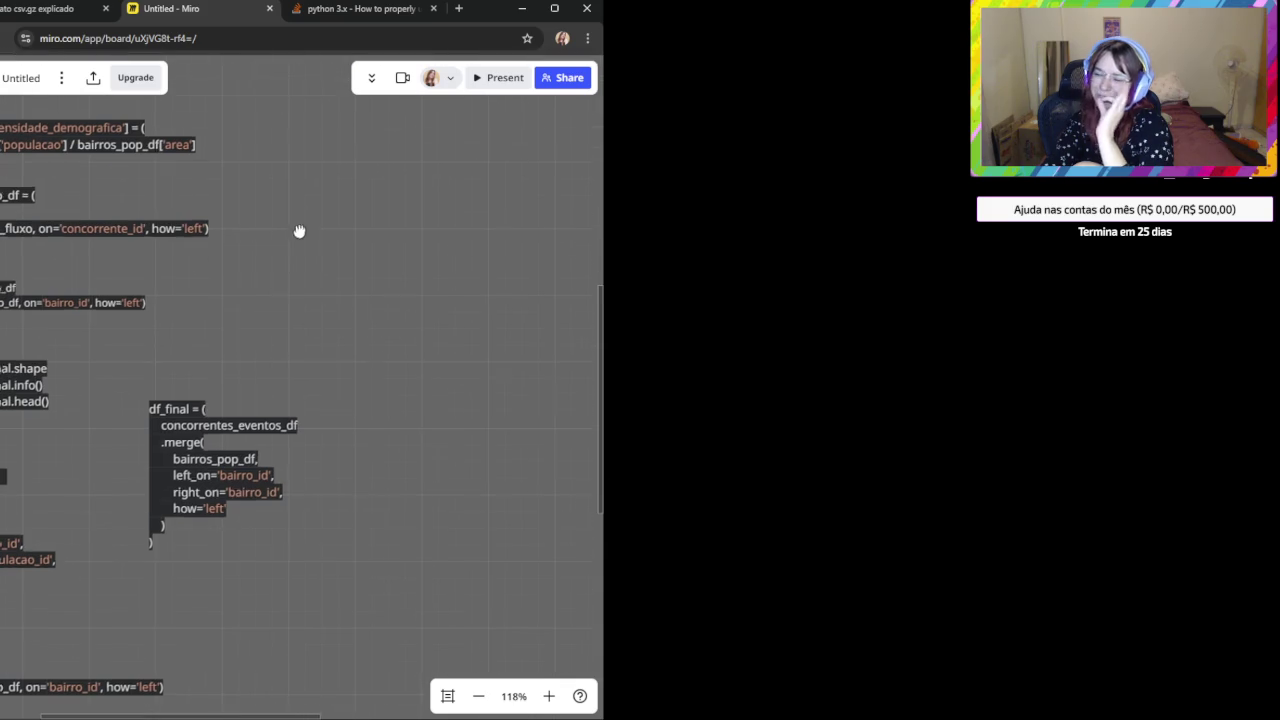
Select all the df_final merge code in Miro and return to the ChatGPT conversation.
left_click(167, 539)
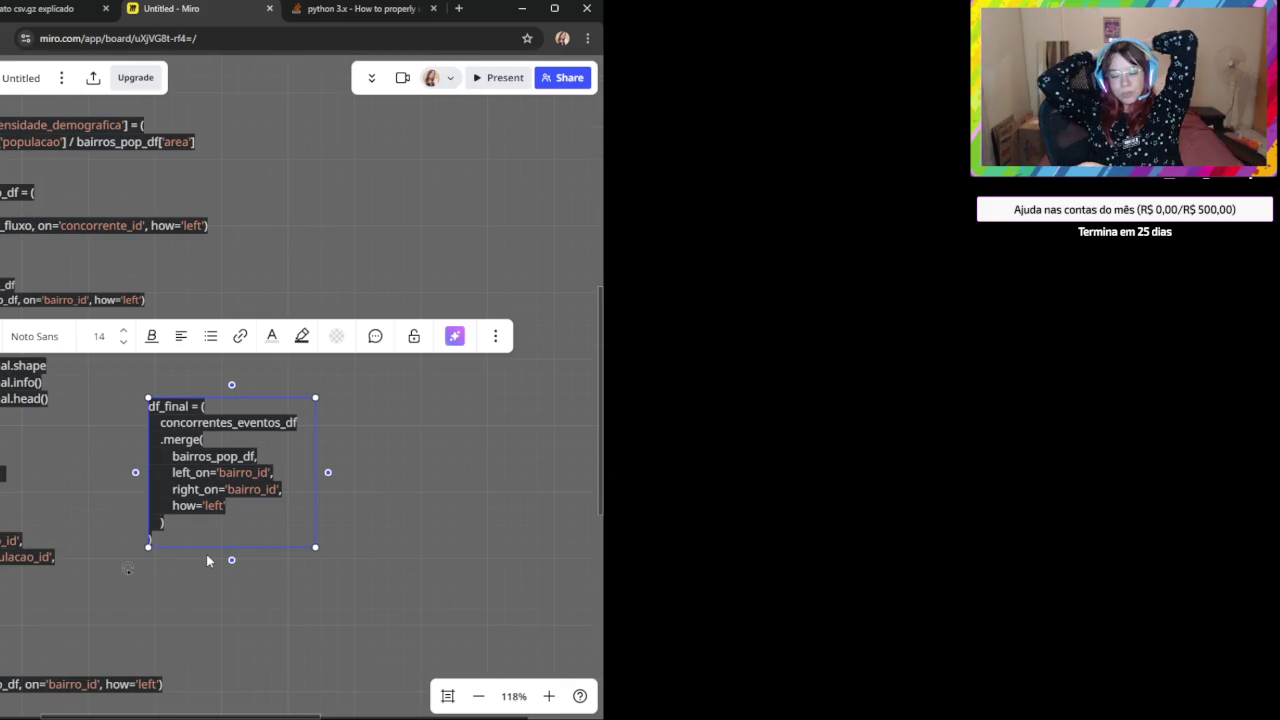
scroll(205, 560, "down", 3)
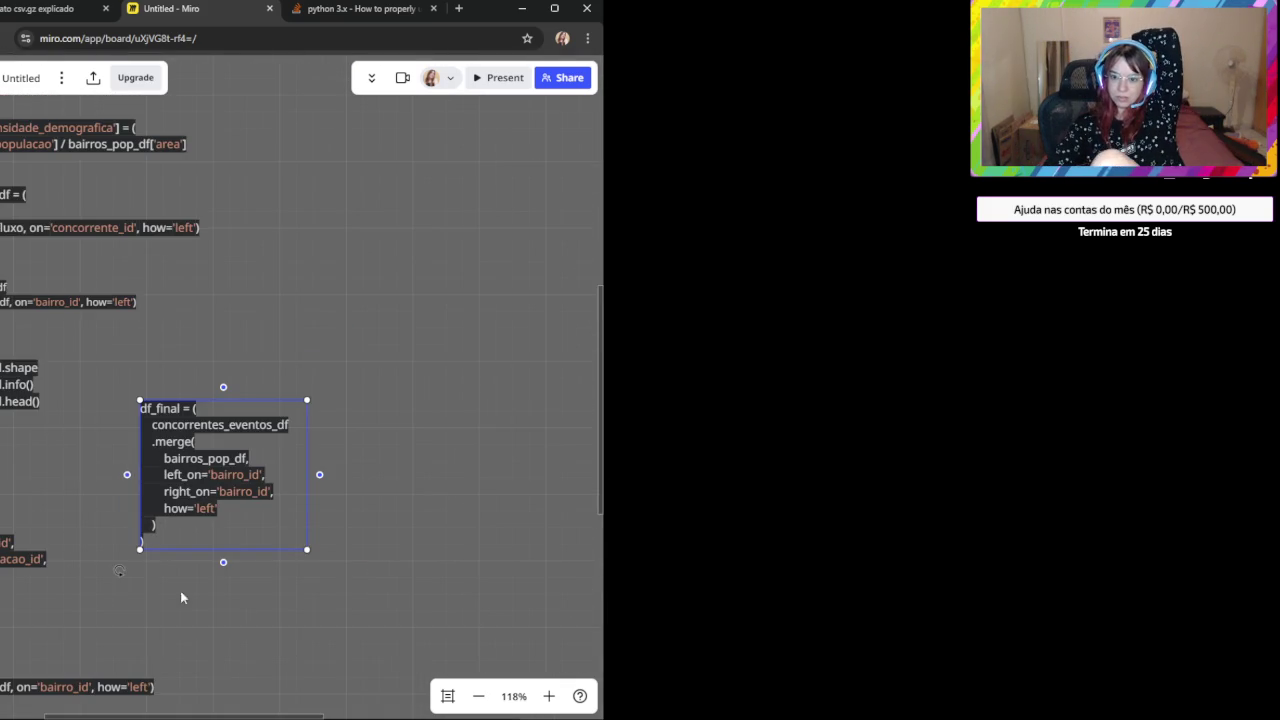
scroll(286, 543, "up", 5)
scroll(262, 385, "down", 2)
left_click_drag(262, 385, 353, 516)
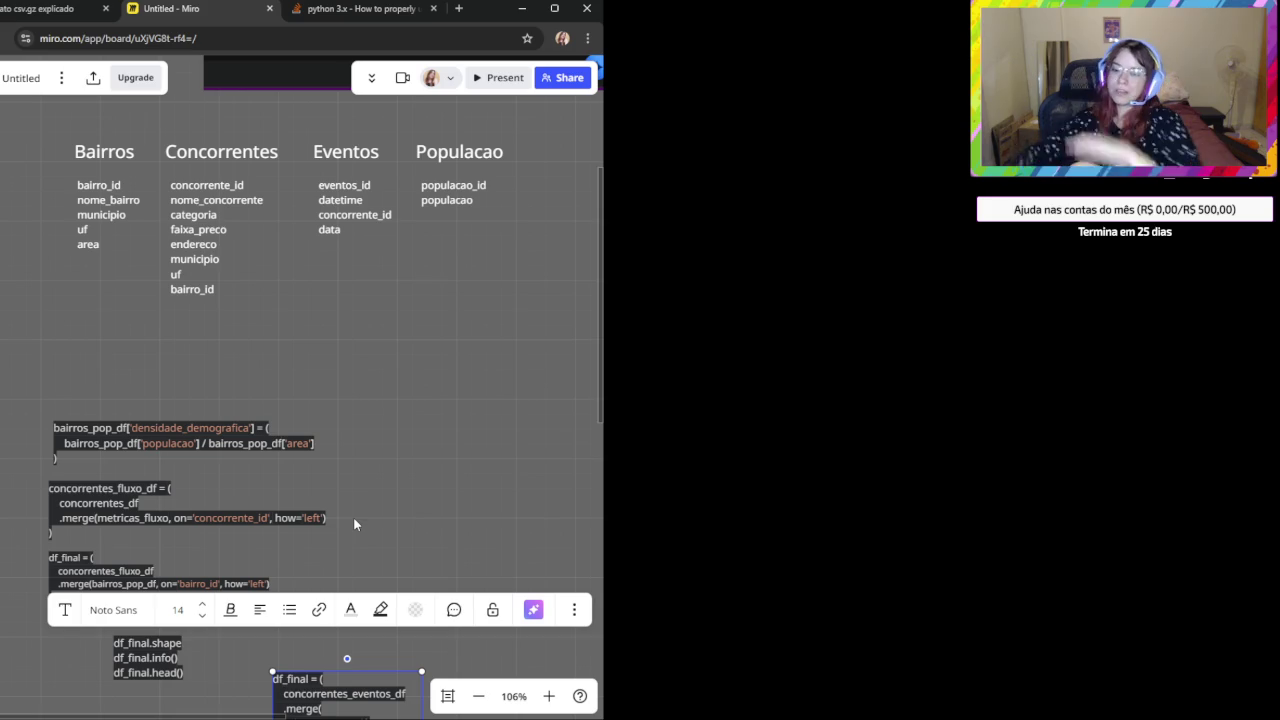
scroll(356, 507, "down", 5)
scroll(346, 426, "down", 2, "ctrl")
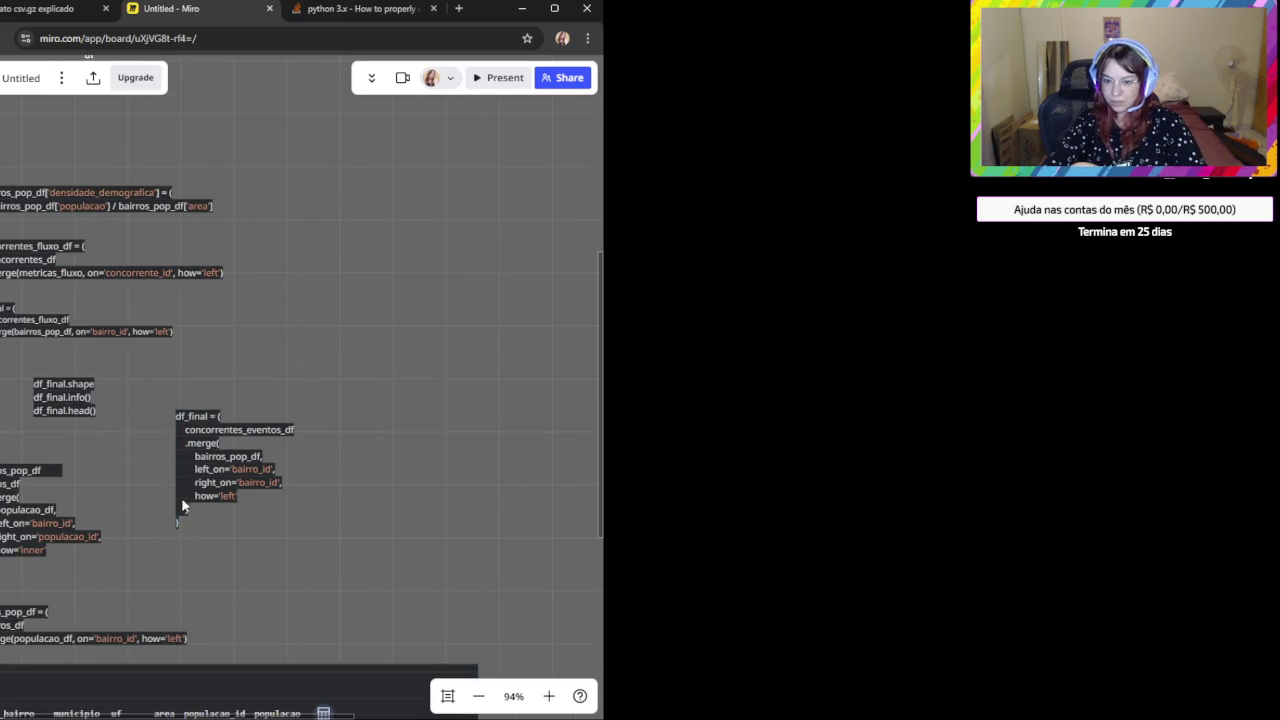
left_click(264, 619)
left_click(188, 522)
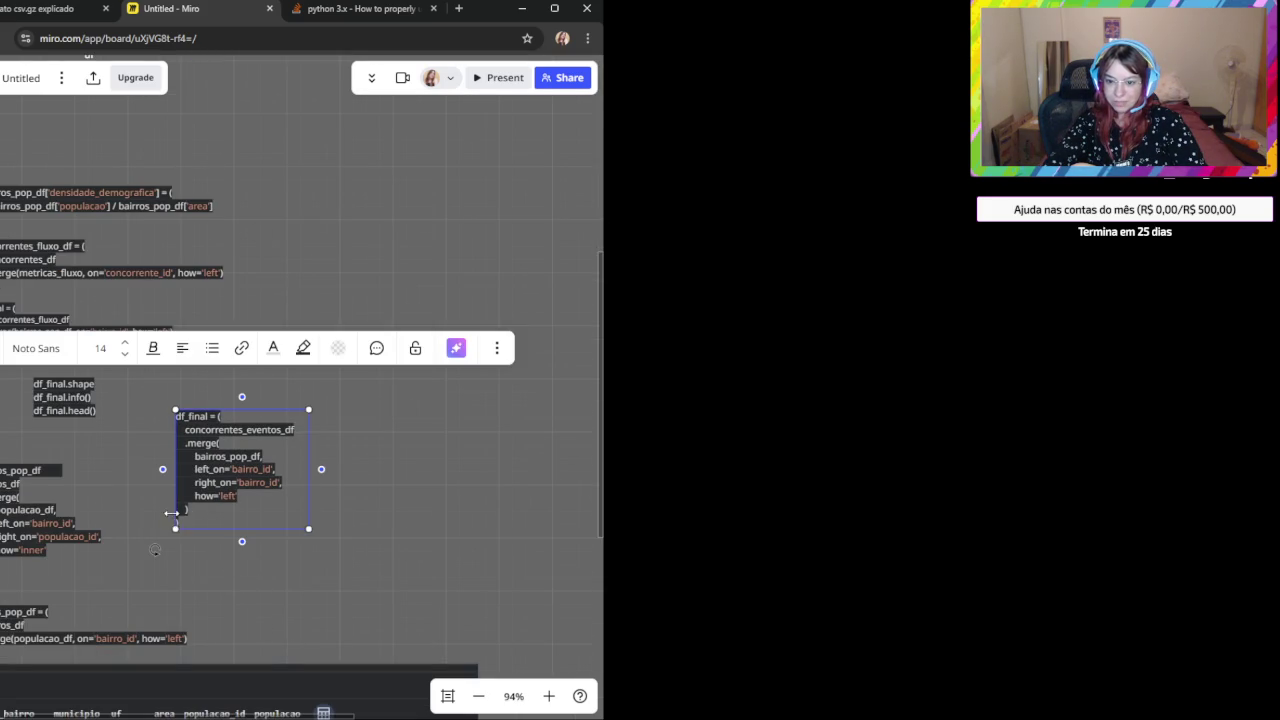
key("ctrl+a")
key("ctrl+c")
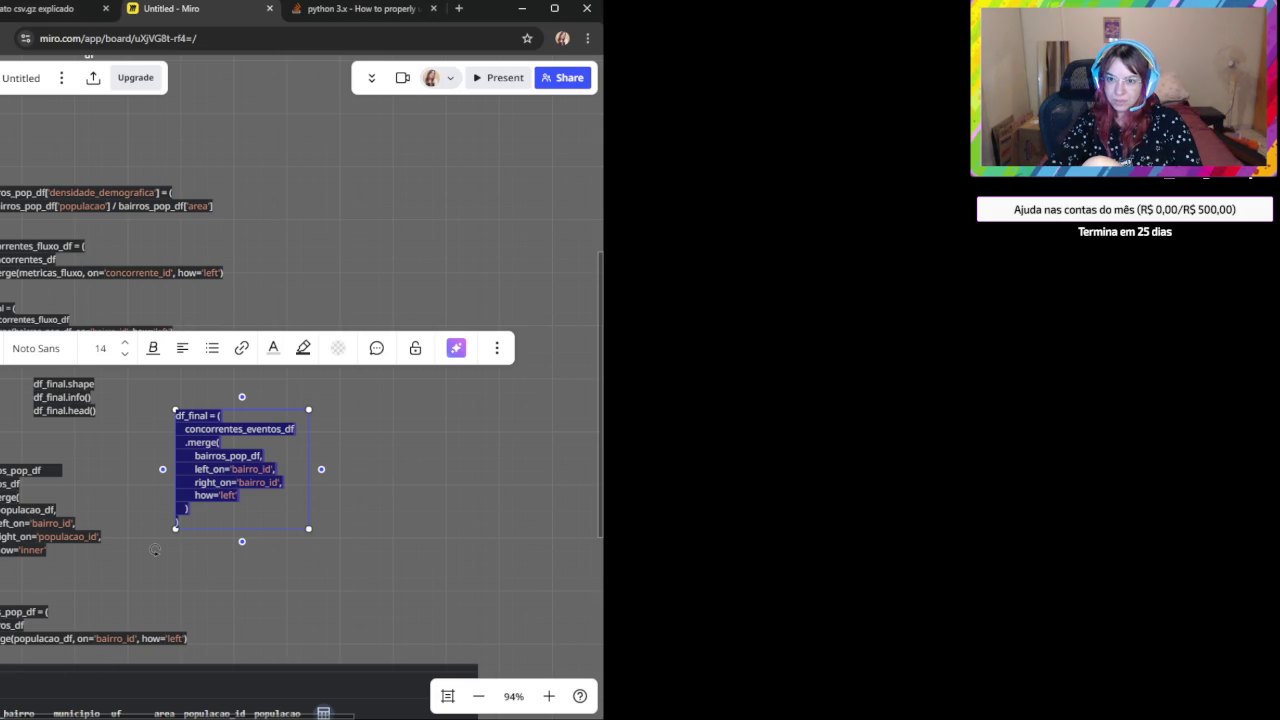
key("ctrl+shift+Tab")
scroll(217, 545, "down", 4)
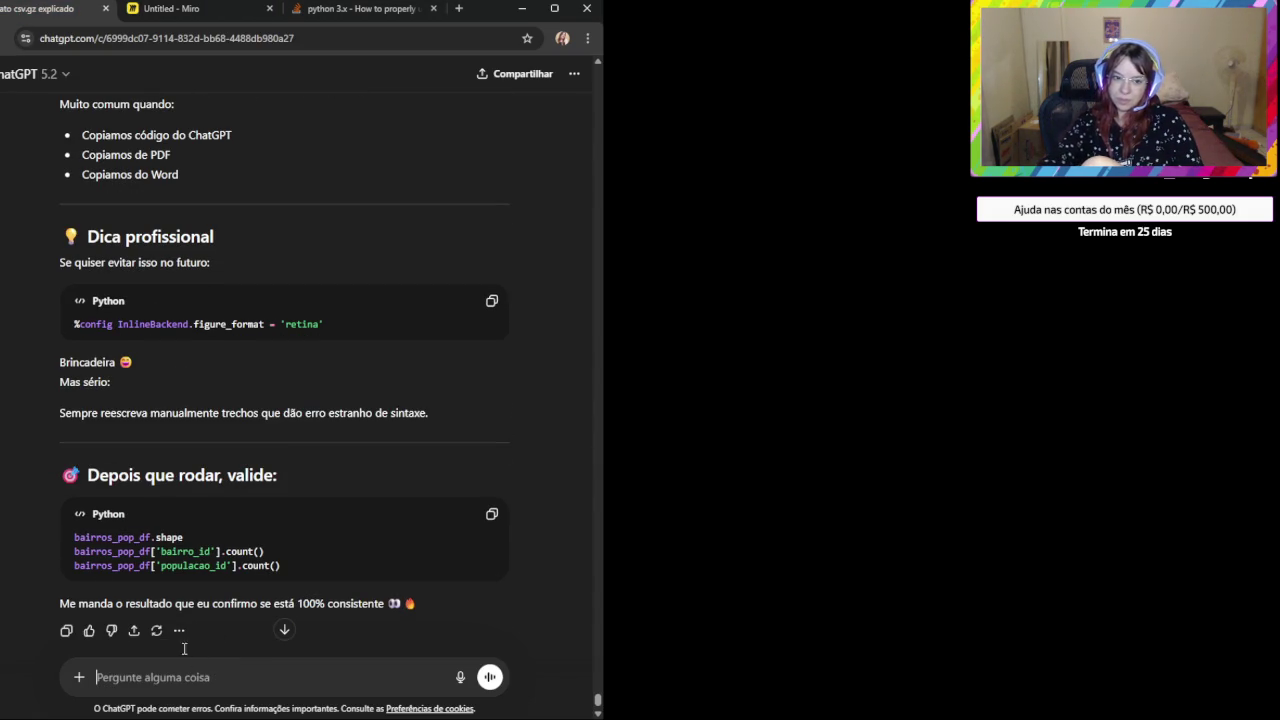
Send ChatGPT a screen capture together with the pasted df_final merge code.
key("alt+Tab")
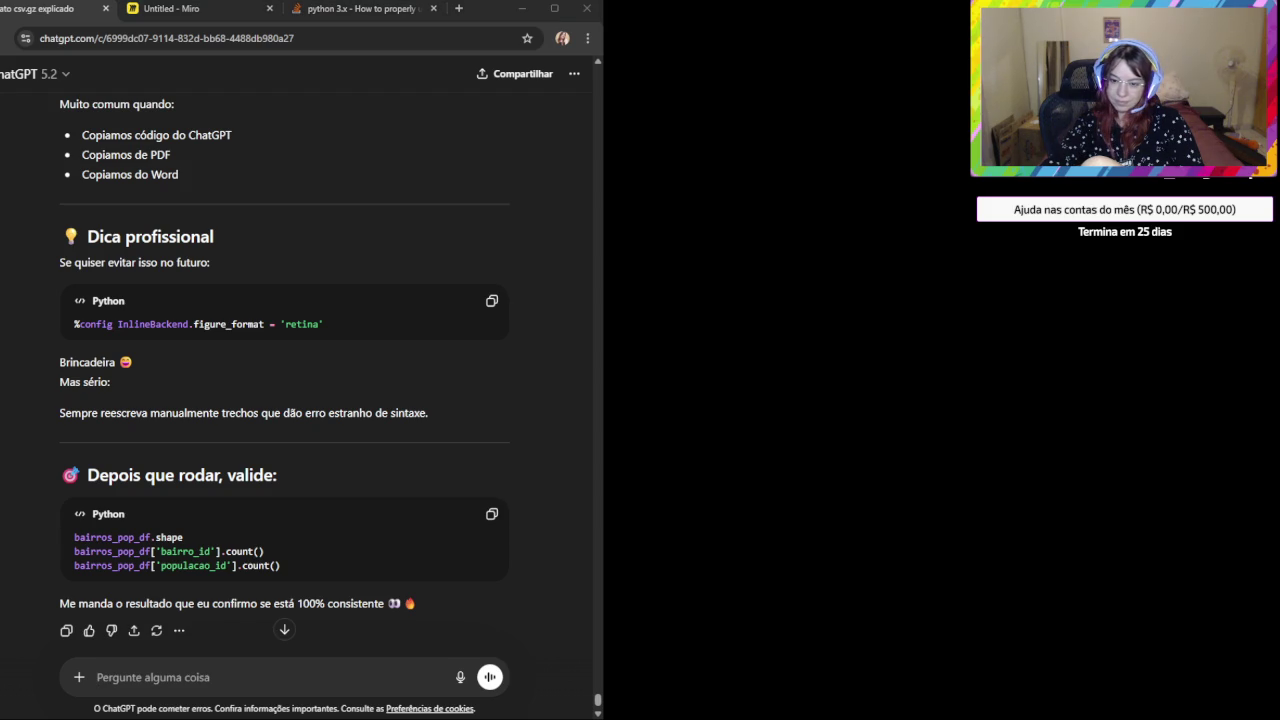
left_click(147, 606)
scroll(205, 600, "down", 1)
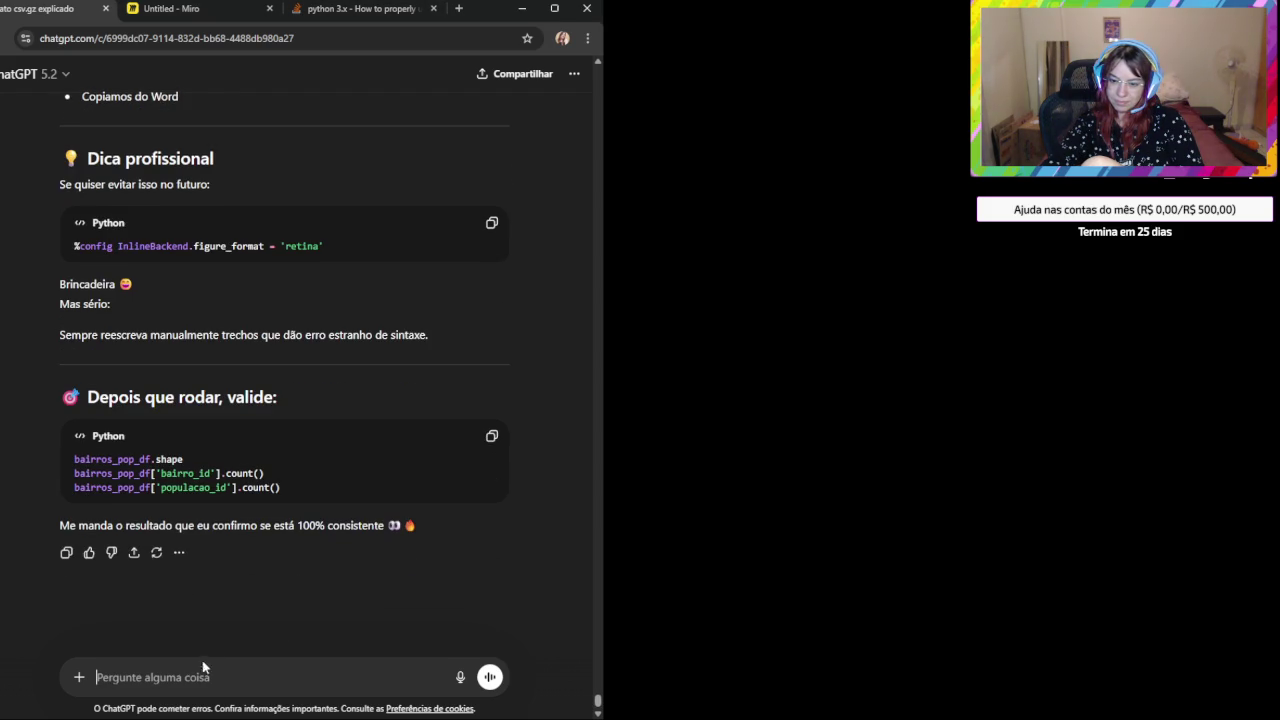
key("ctrl+v")
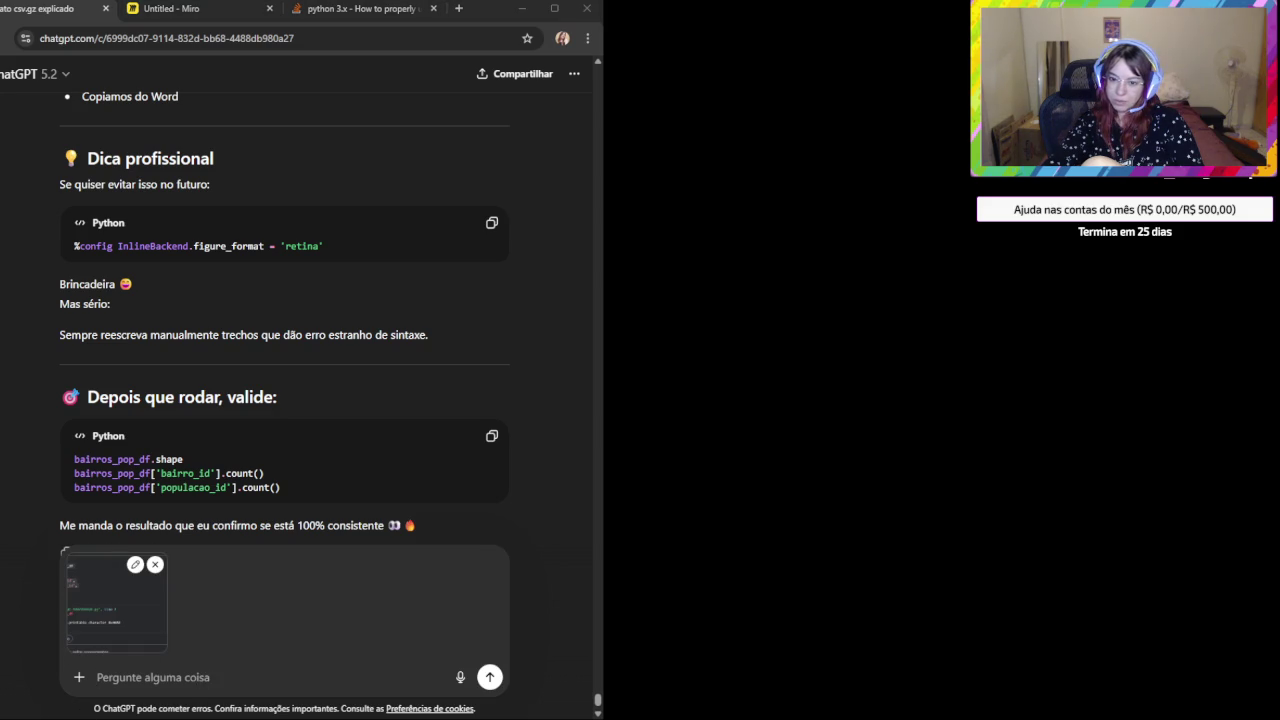
left_click(212, 623)
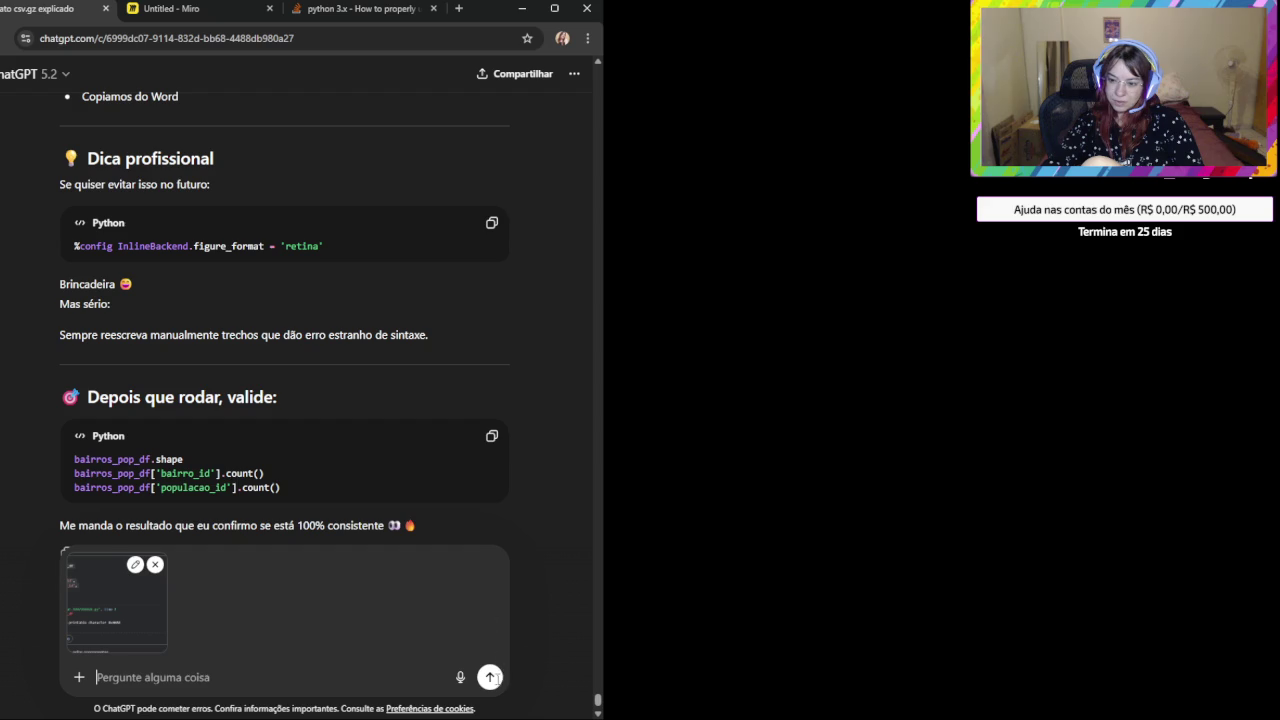
key("ctrl+v")
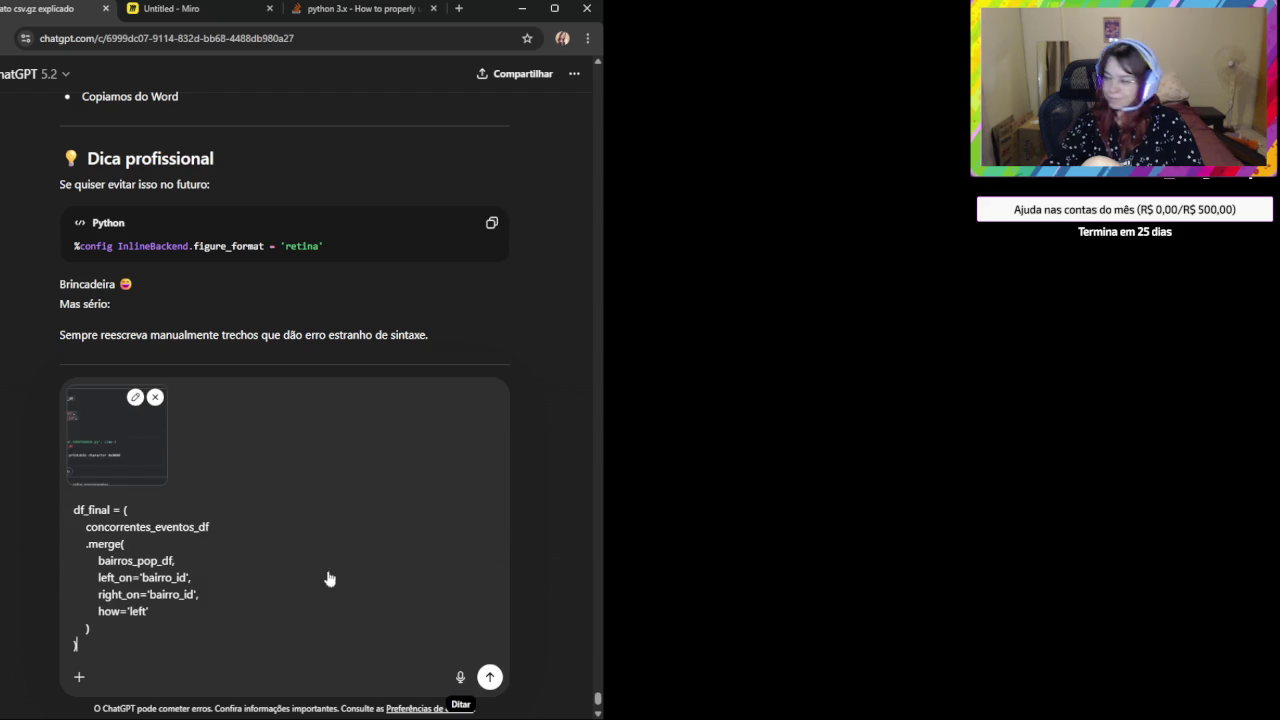
key("Return")
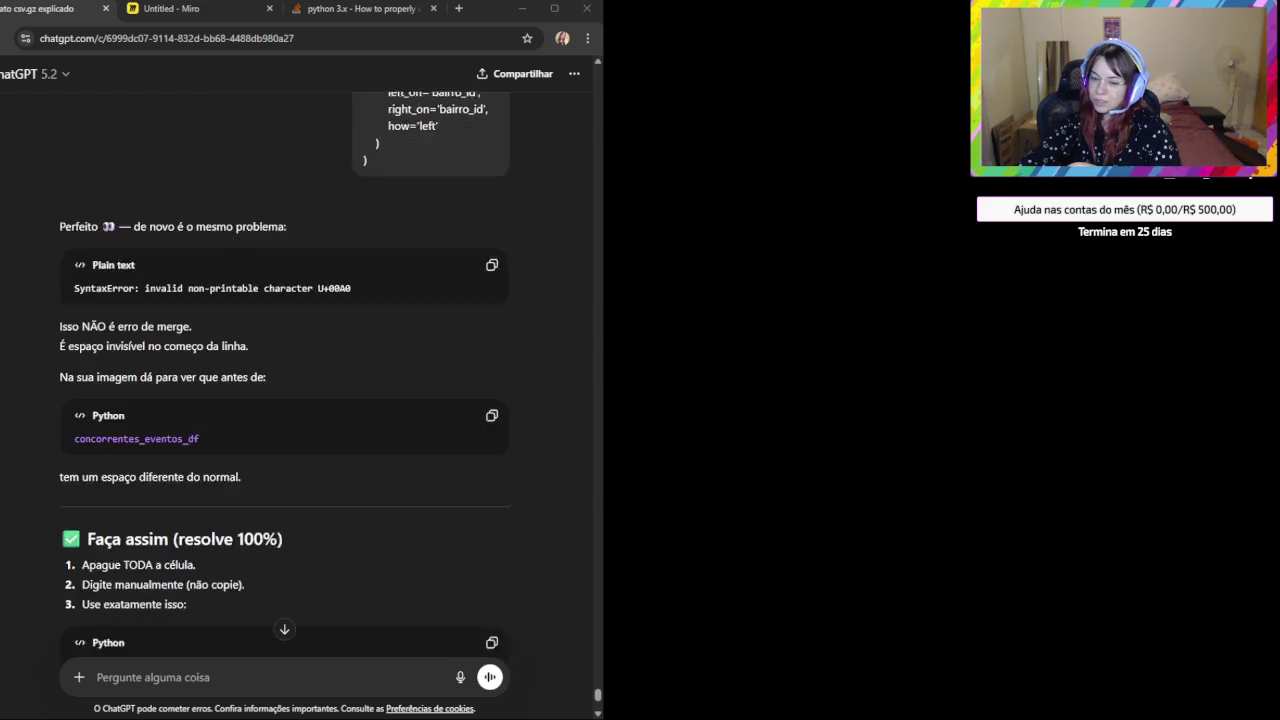
Copy ChatGPT's corrected df_final merge code from its latest reply.
scroll(284, 400, "down", 3)
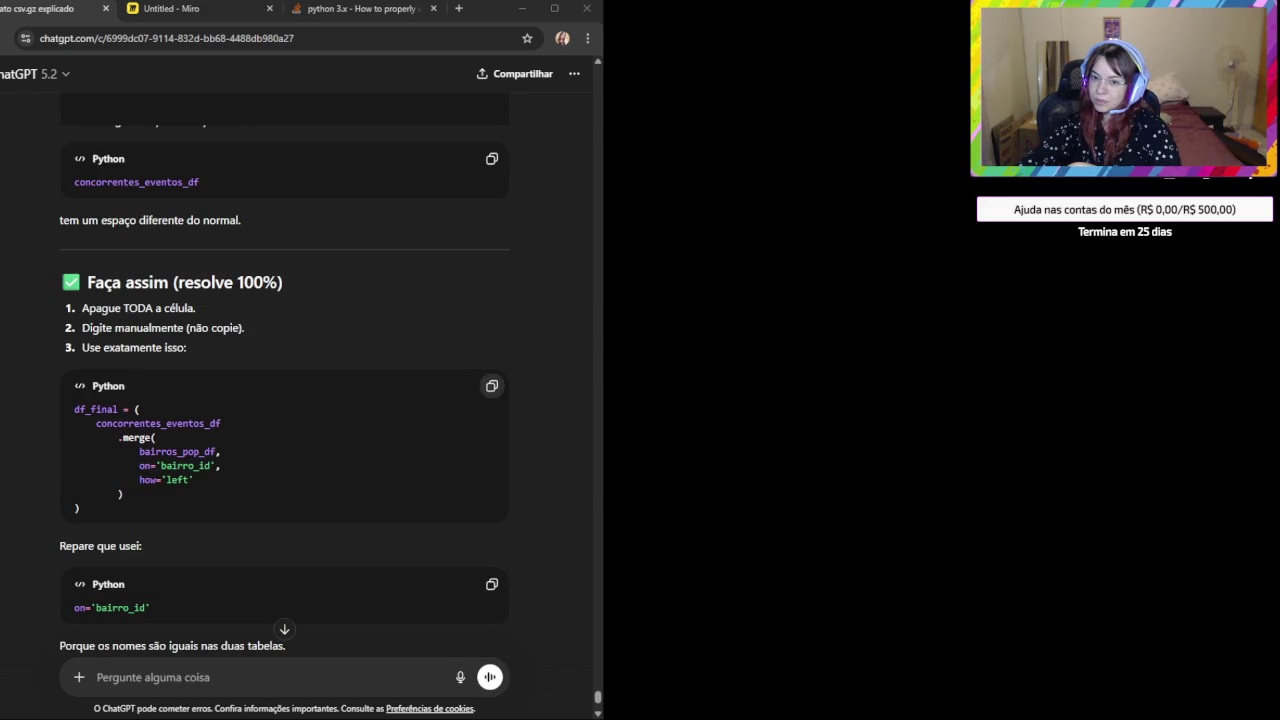
left_click(491, 386)
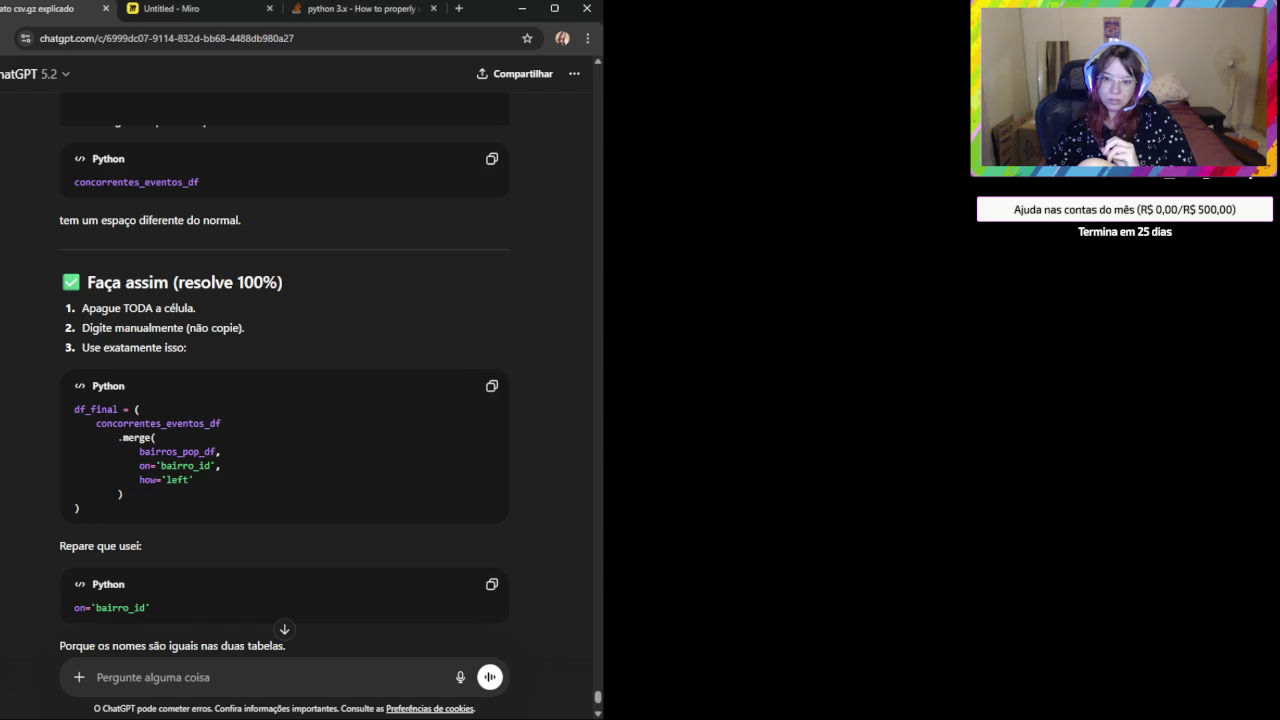
scroll(176, 505, "down", 1)
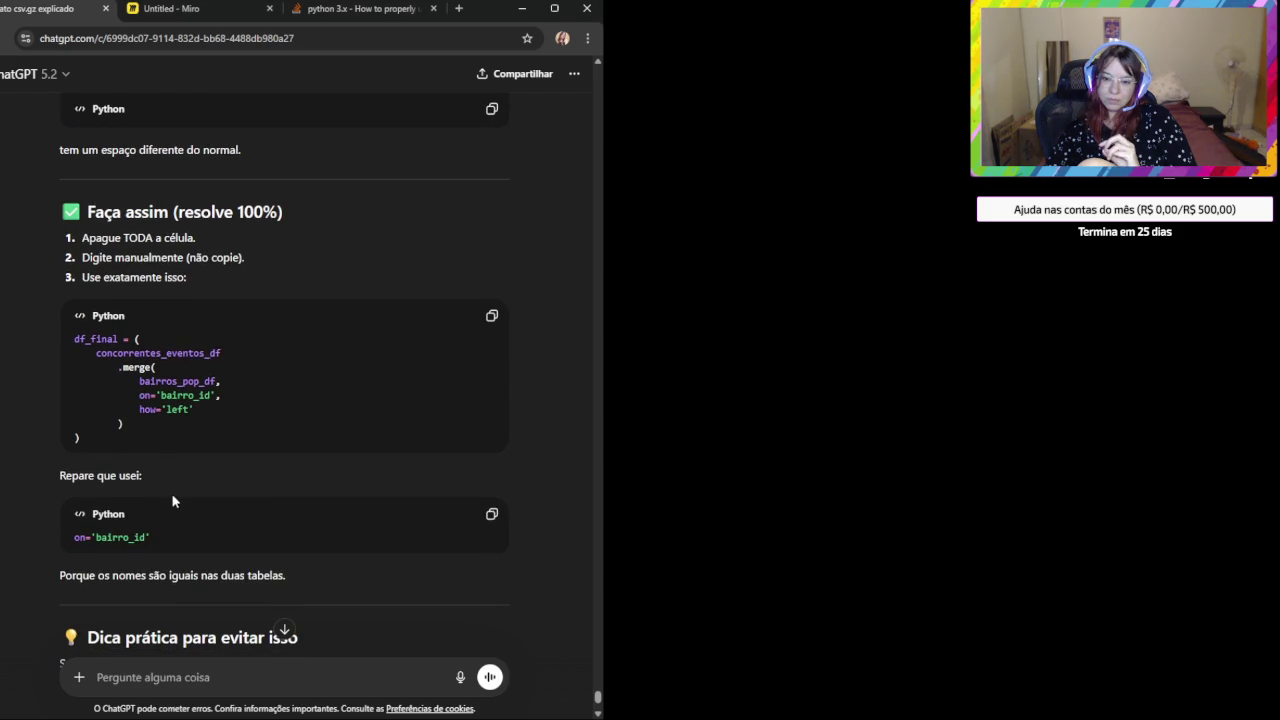
scroll(144, 536, "down", 2)
scroll(144, 536, "down", 2)
scroll(144, 536, "down", 1)
Select the df_final merge code in your earlier ChatGPT message.
scroll(208, 544, "up", 1)
scroll(208, 544, "up", 3)
scroll(208, 544, "up", 4)
scroll(208, 544, "up", 2)
scroll(210, 544, "up", 3)
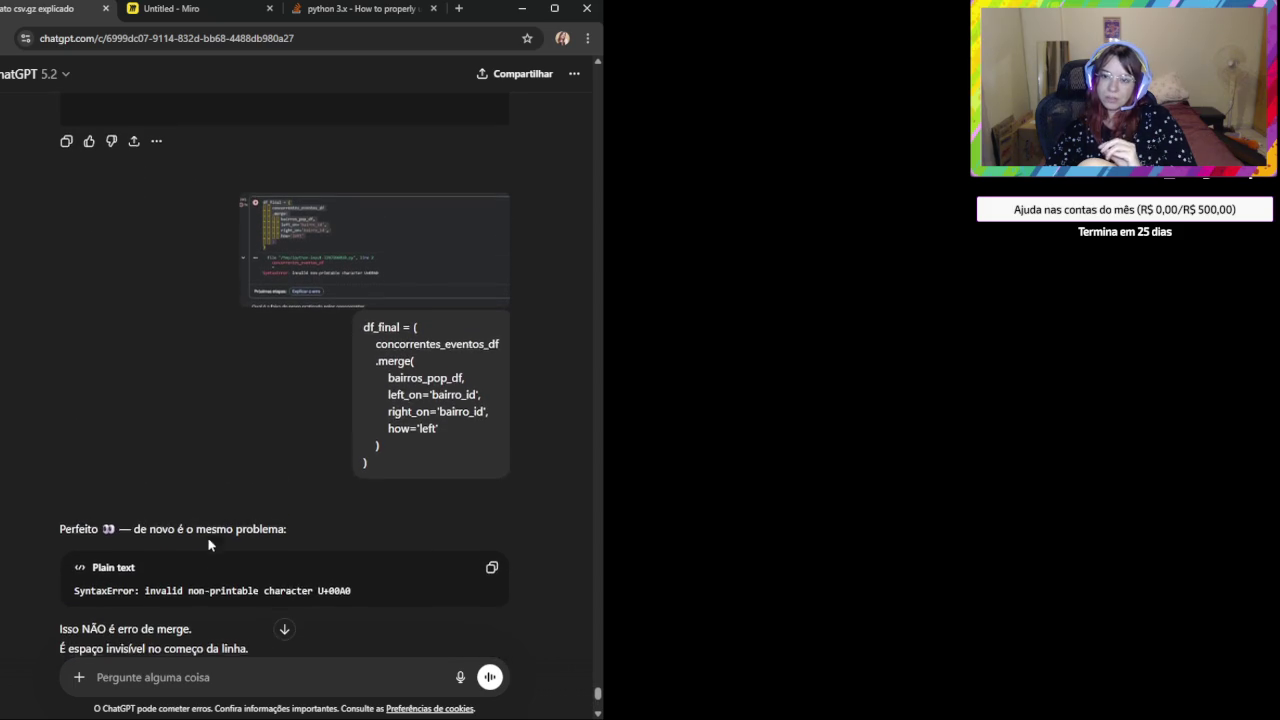
left_click_drag(386, 466, 354, 331)
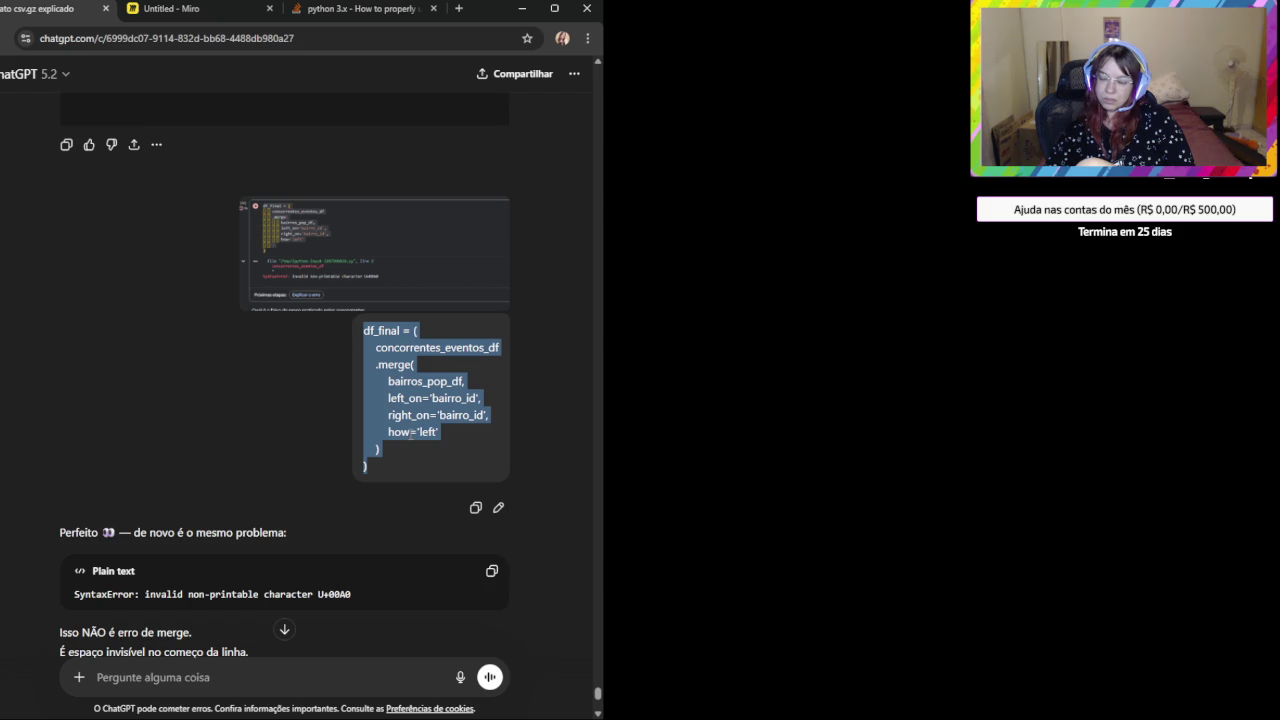
scroll(407, 441, "down", 2)
scroll(248, 540, "down", 2)
scroll(248, 540, "down", 3)
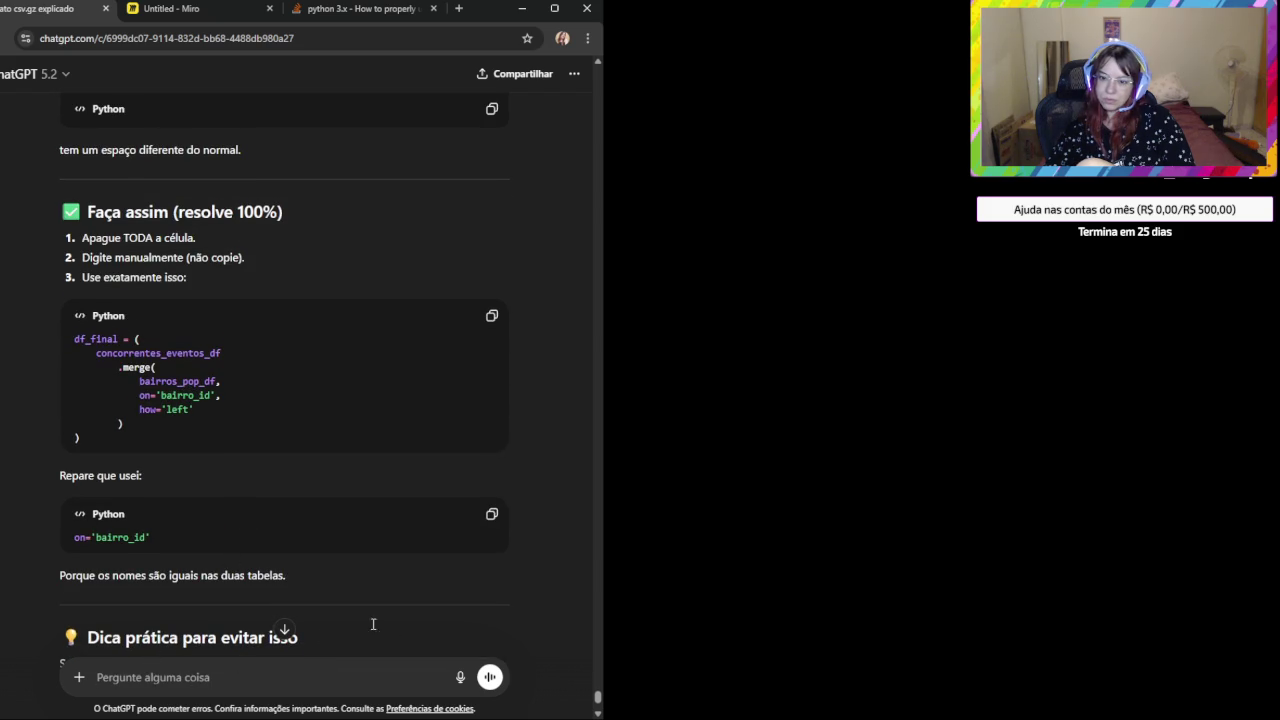
Send the df_final merge code with 'Quero o right e o left join' and copy the reply's code.
scroll(190, 420, "down", 3)
key("ctrl+v")
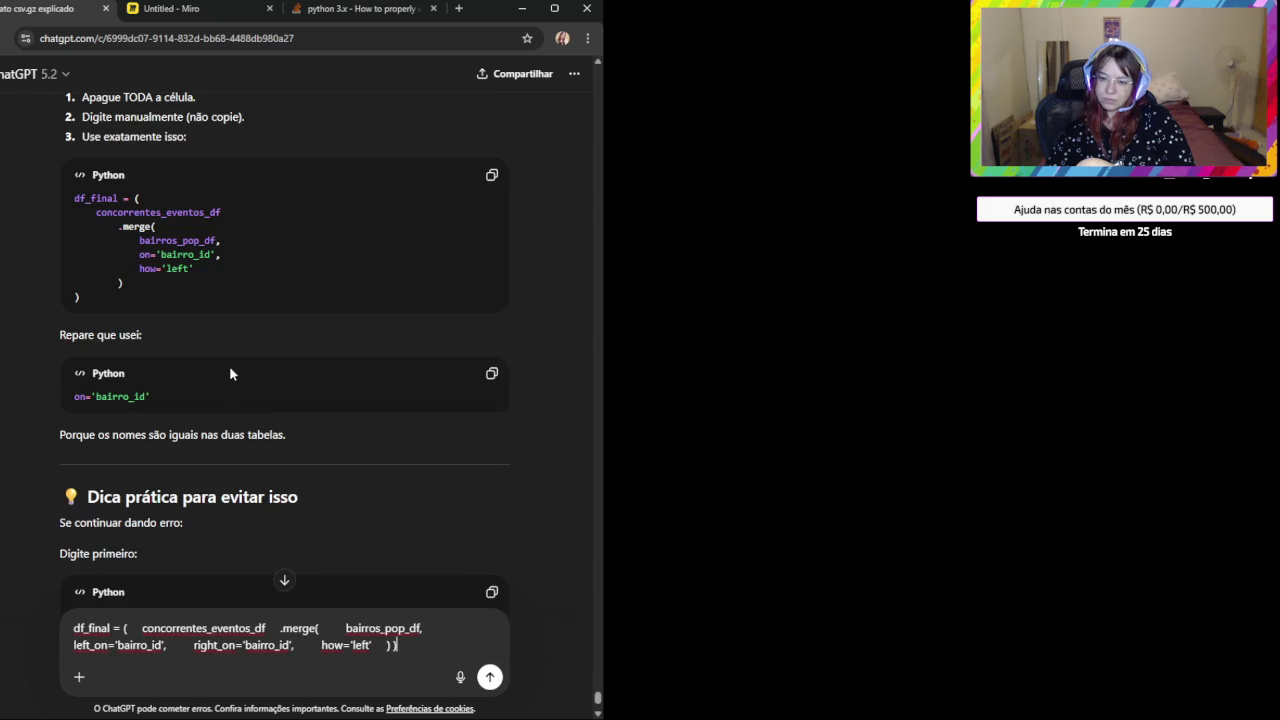
scroll(362, 655, "down", 2)
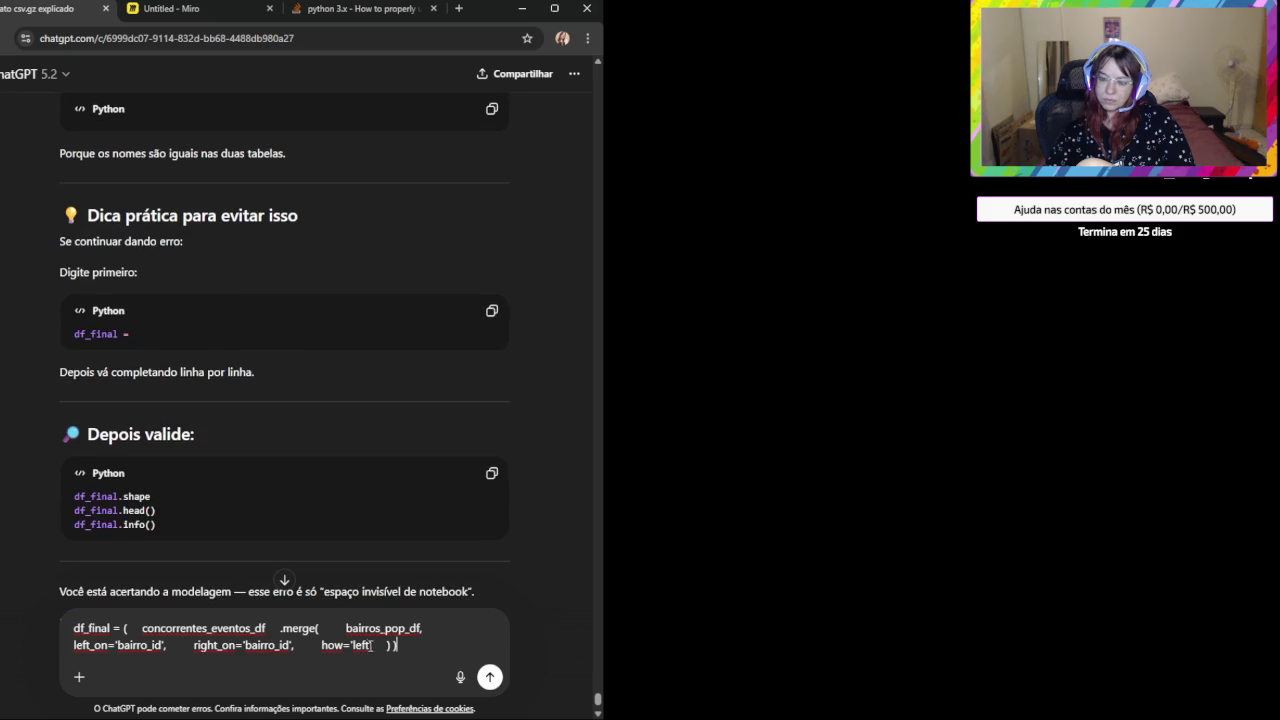
scroll(270, 585, "down", 2)
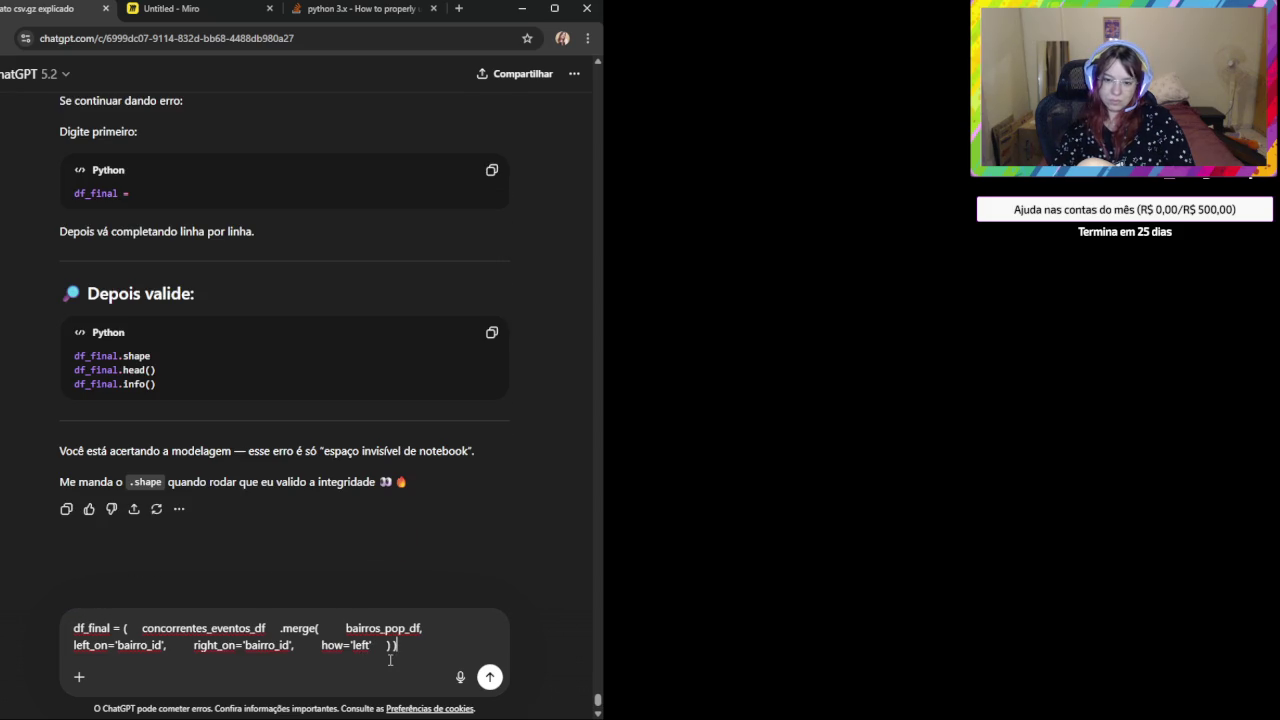
key("shift+Return")
key("shift+Return")
type("Quero o right e o left join")
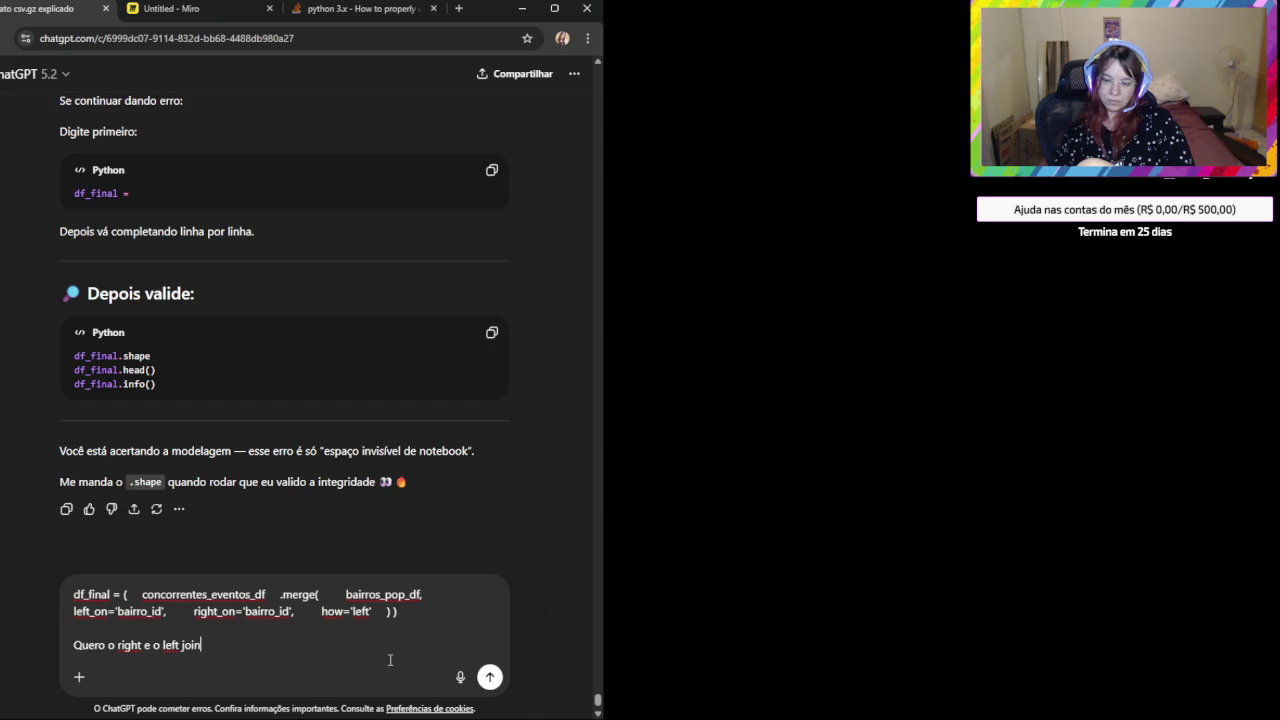
key("Return")
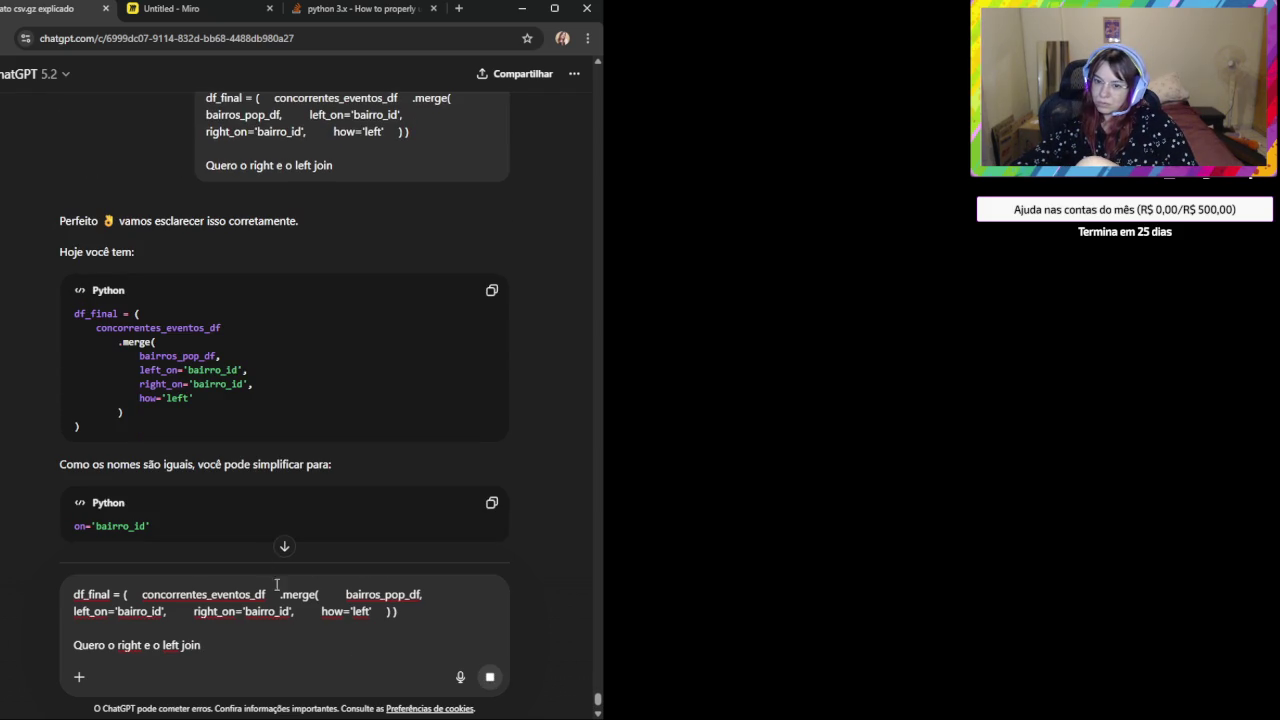
left_click(491, 291)
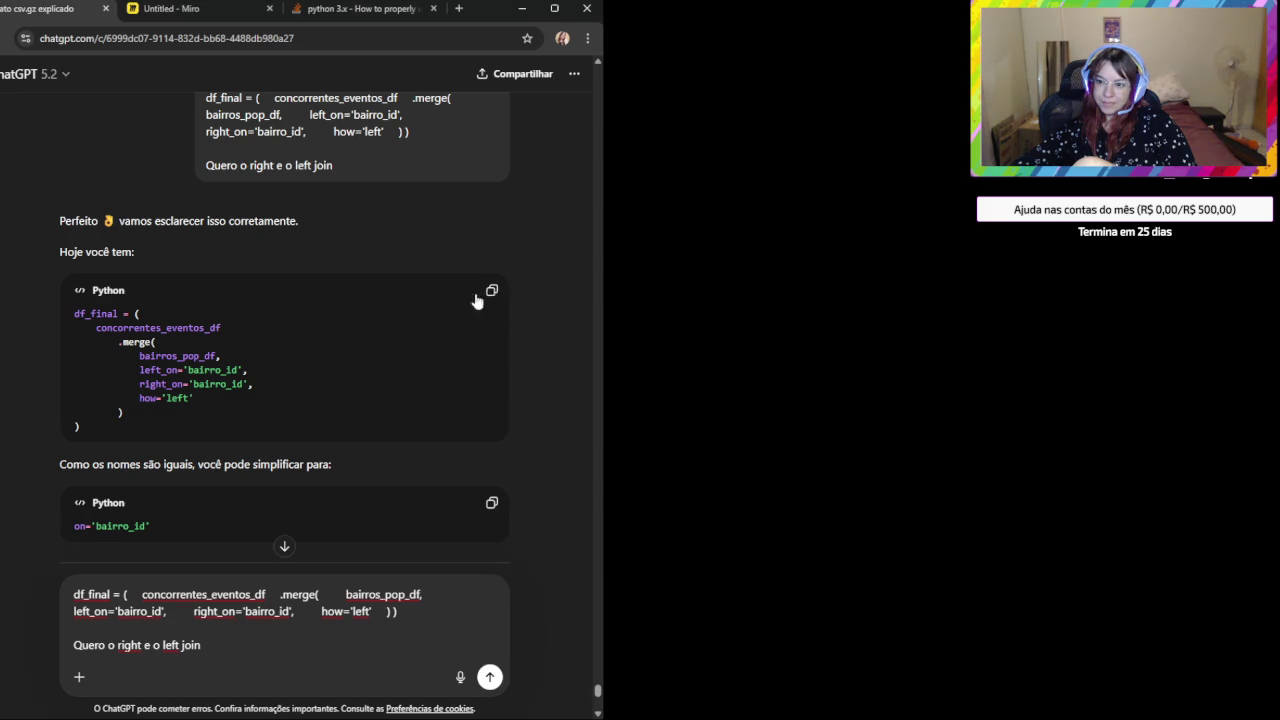
Copy the first df_final merge code block from the LEFT/RIGHT join explanation, then return to Miro.
left_click(491, 292)
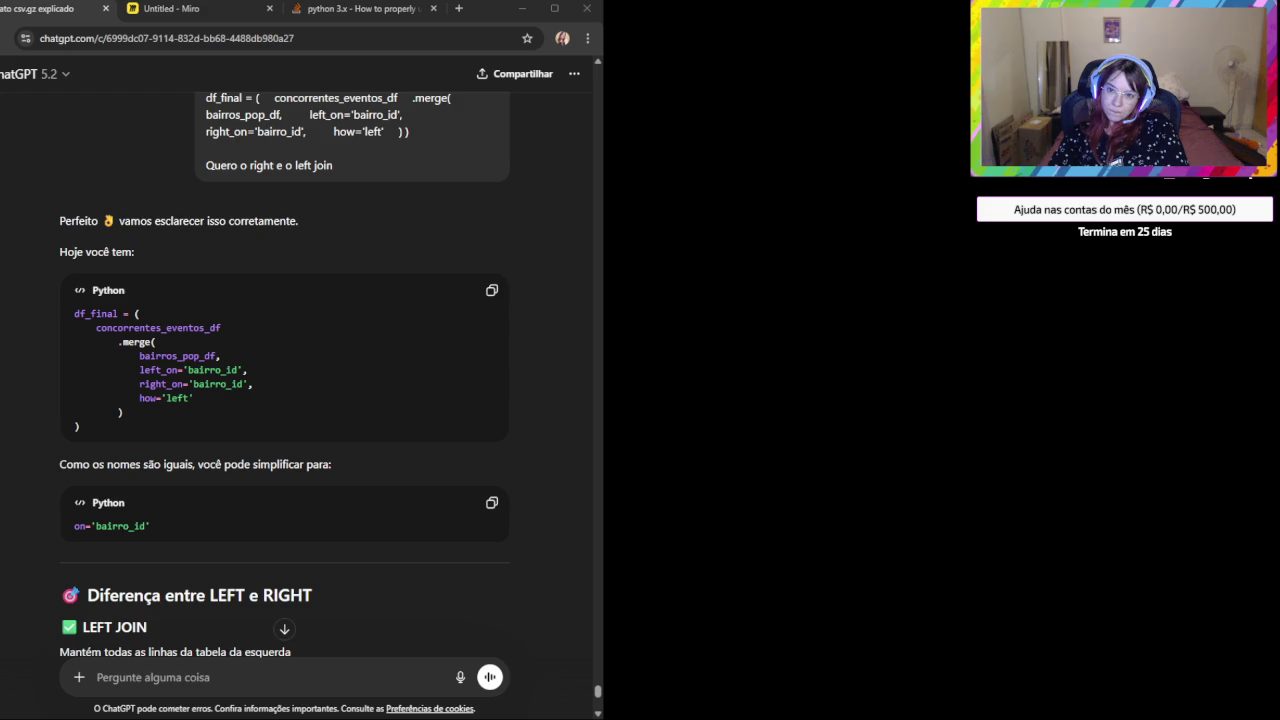
left_click(190, 8)
Paste the df_final table screenshot above the code and delete the old bairros_pop_df table image.
left_click(554, 8)
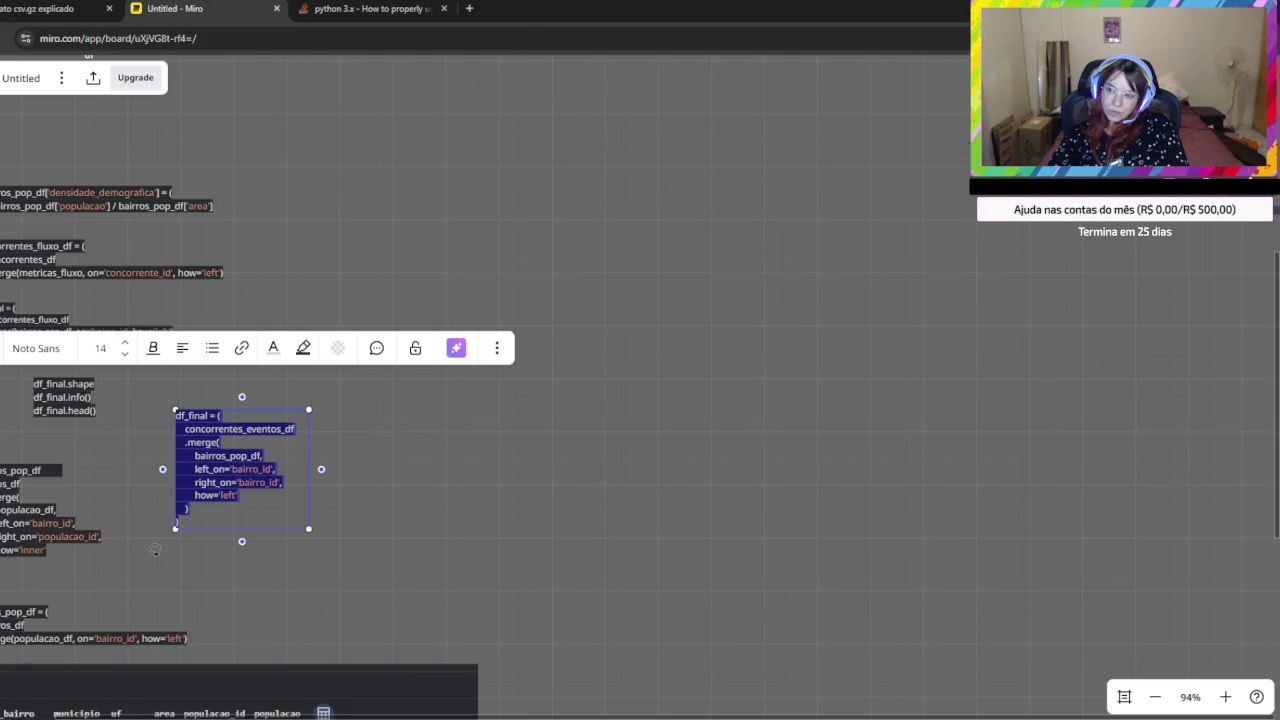
left_click(497, 480)
scroll(600, 475, "down", 3)
key("ctrl+v")
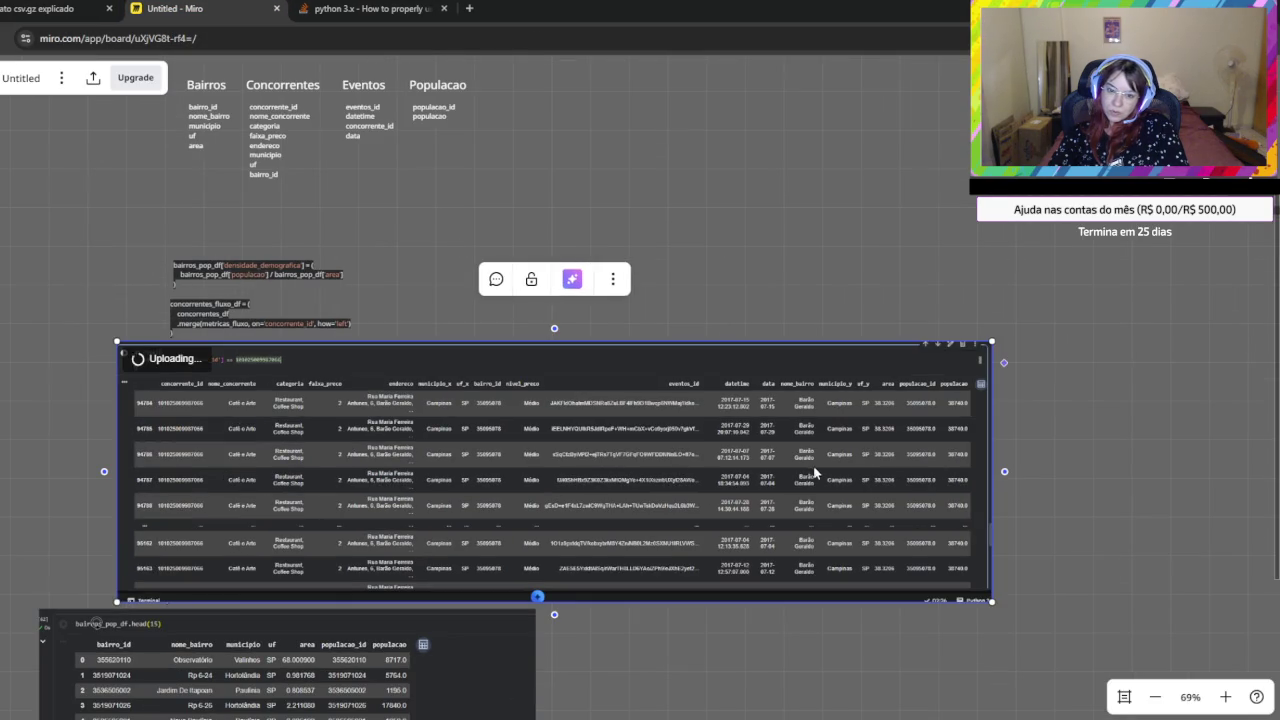
left_click_drag(695, 487, 724, 372)
left_click(433, 689)
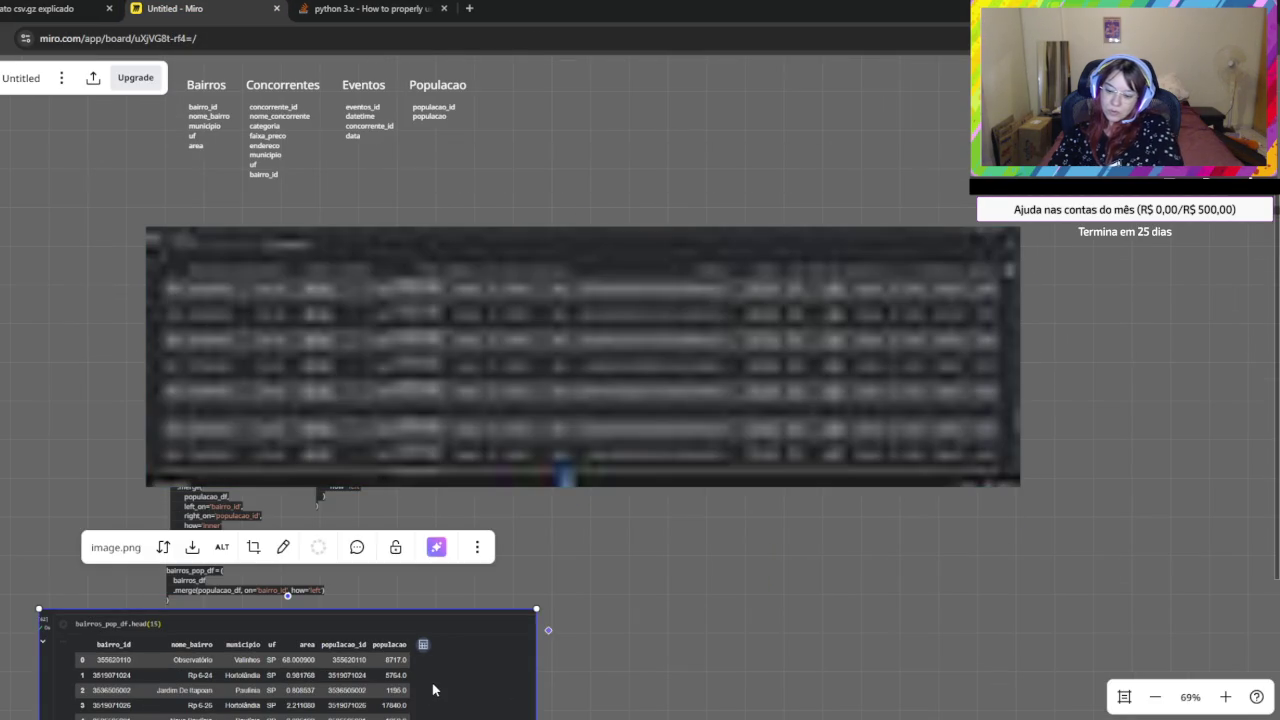
key("Delete")
Pan and zoom the board to center the new df_final table.
scroll(780, 552, "up", 2)
scroll(746, 546, "up", 1)
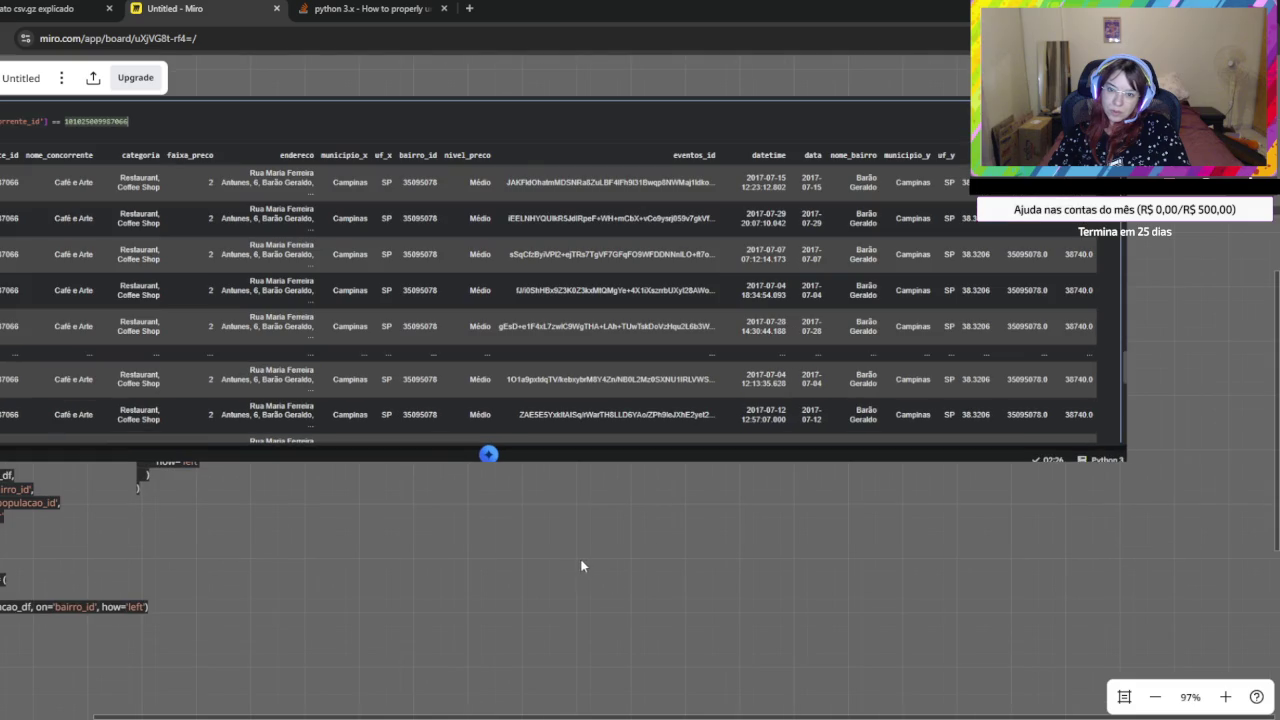
mouse_move(568, 565)
left_mouse_down()
mouse_move(701, 632)
mouse_move(654, 634)
left_mouse_up()
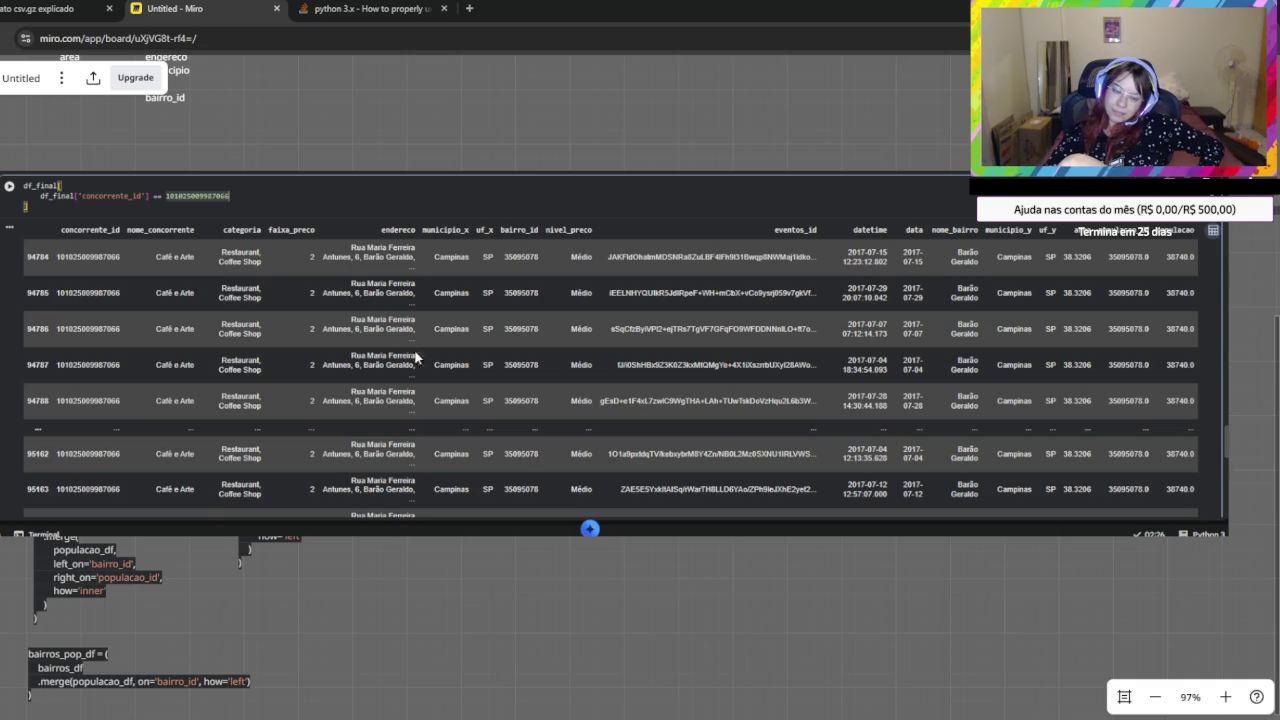
scroll(519, 458, "up", 1)
scroll(521, 468, "down", 2)
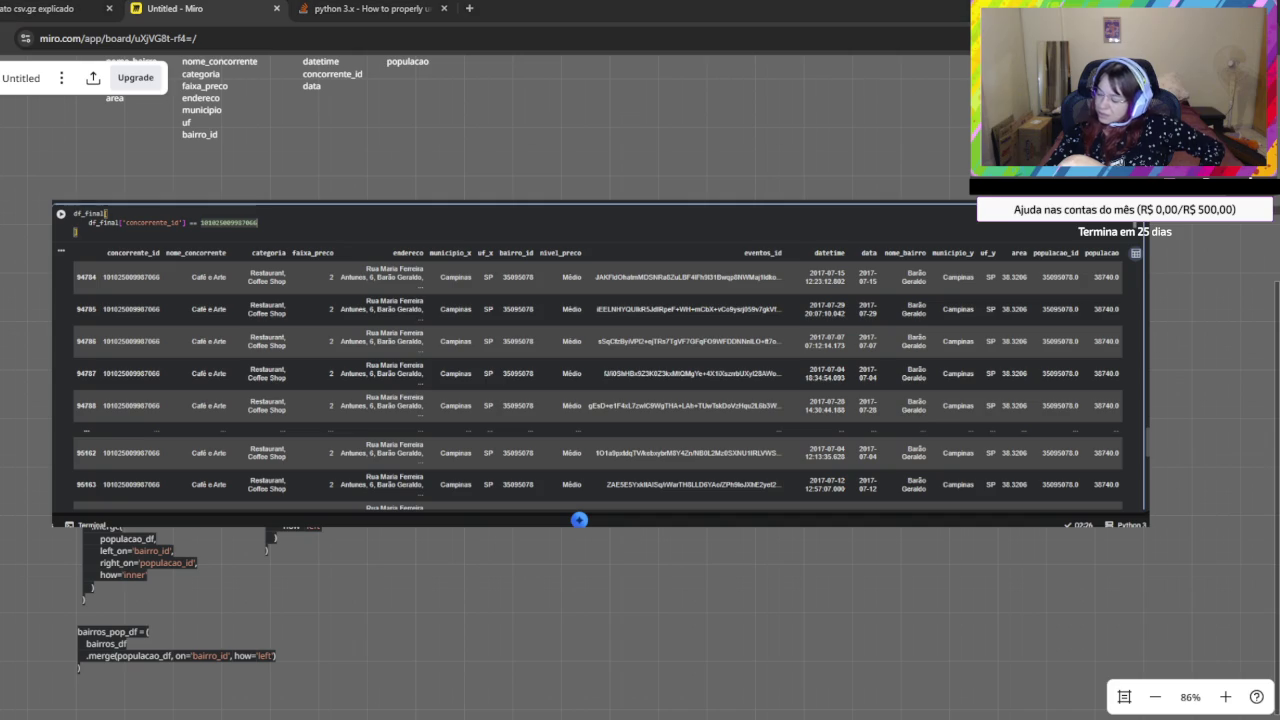
scroll(880, 510, "up", 2)
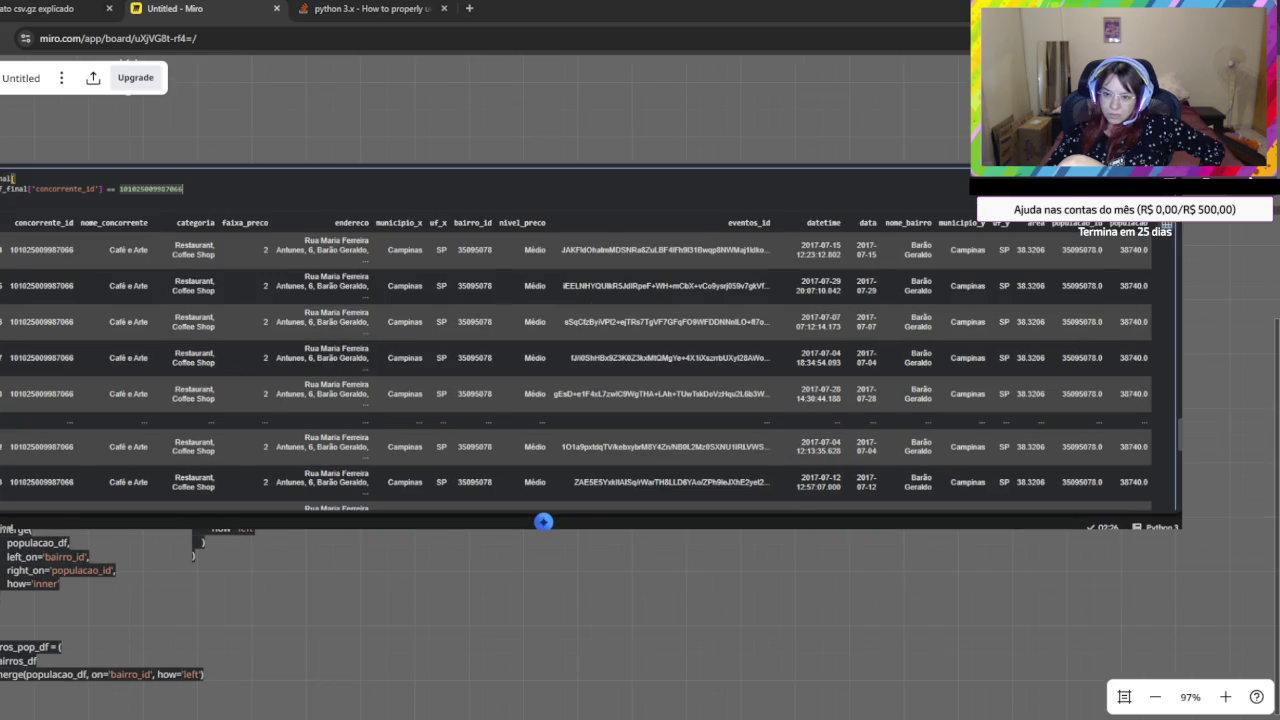
scroll(846, 518, "up", 2)
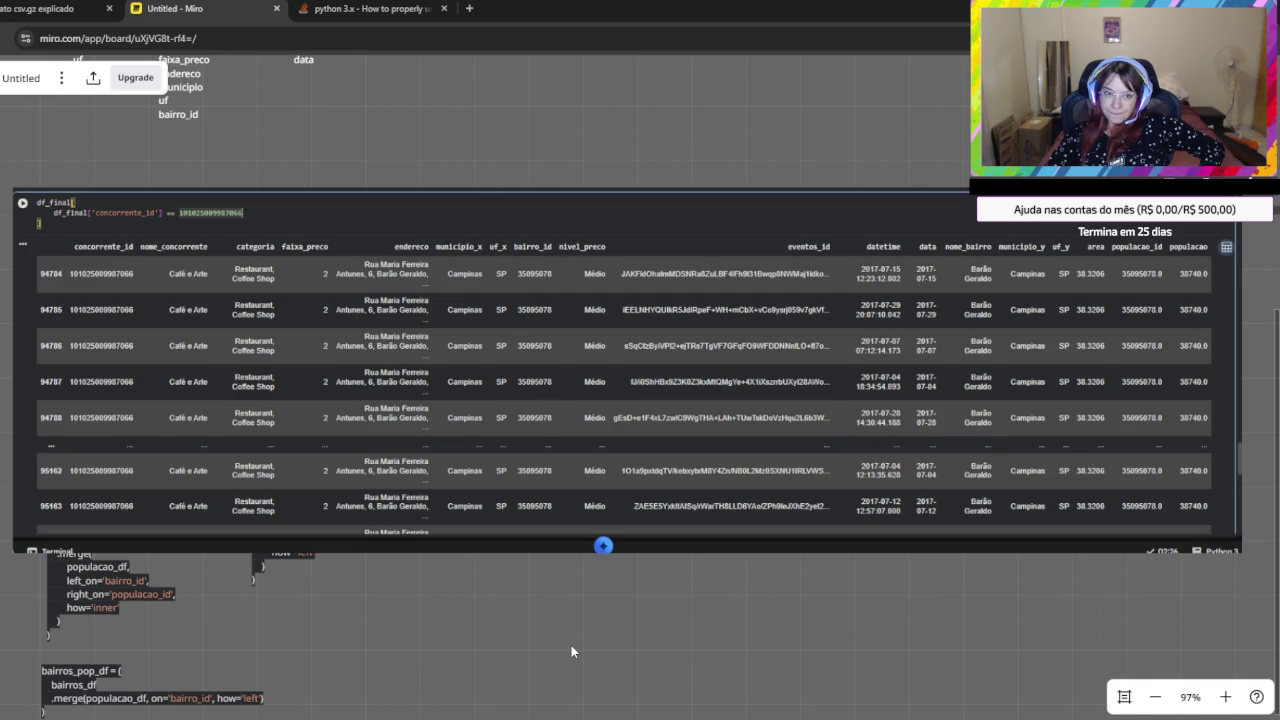
Check the ChatGPT conversation and open the Stack Overflow pandas merge question.
left_click(40, 8)
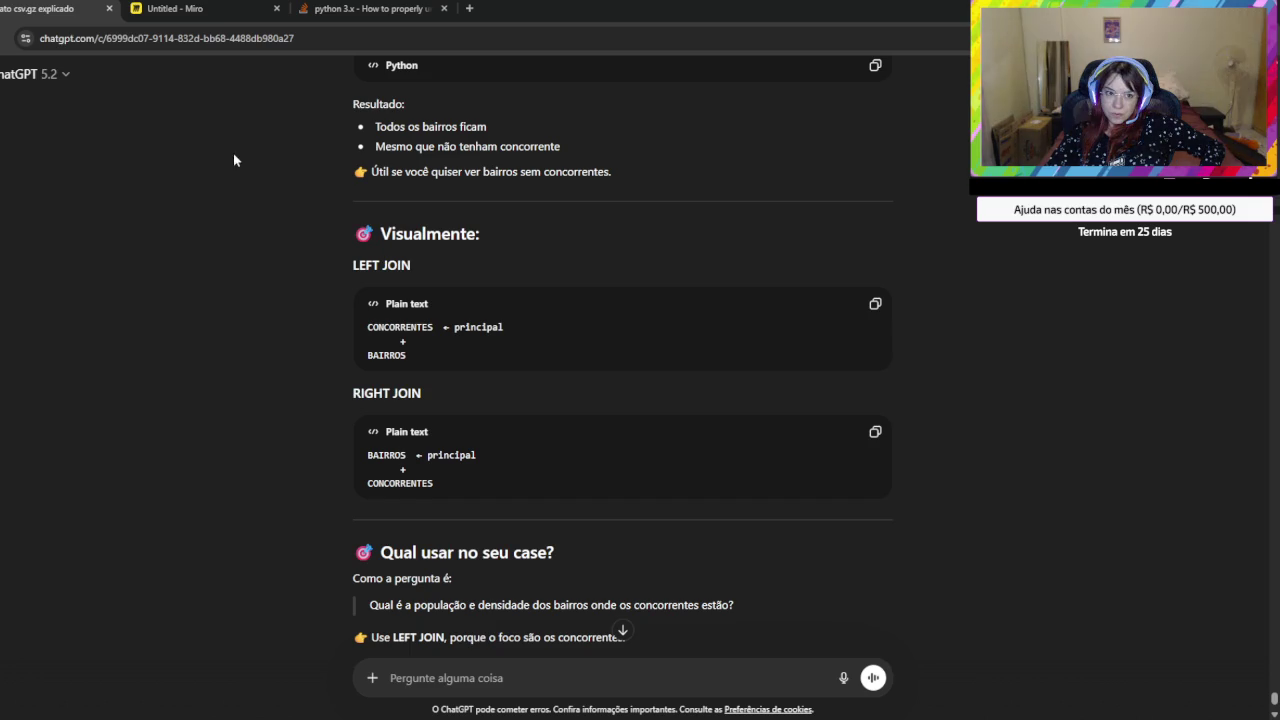
left_click(175, 8)
left_click(66, 10)
left_click(175, 8)
left_click(370, 8)
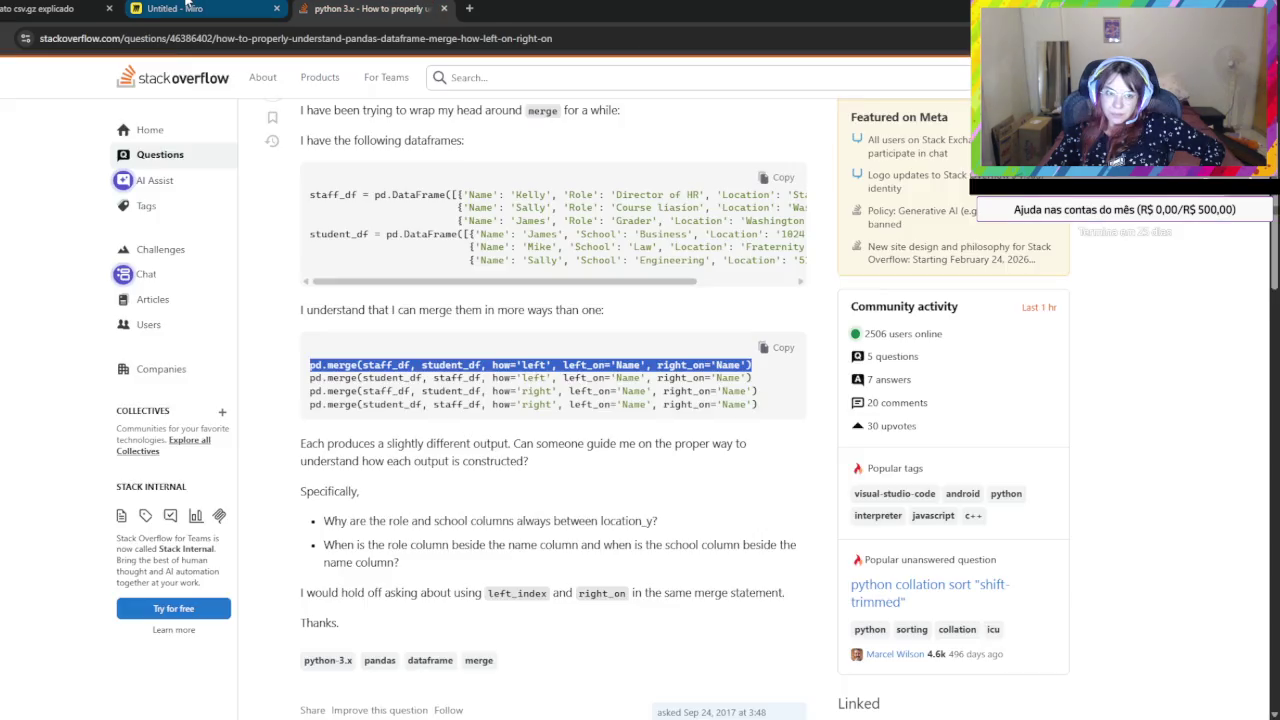
left_click(187, 6)
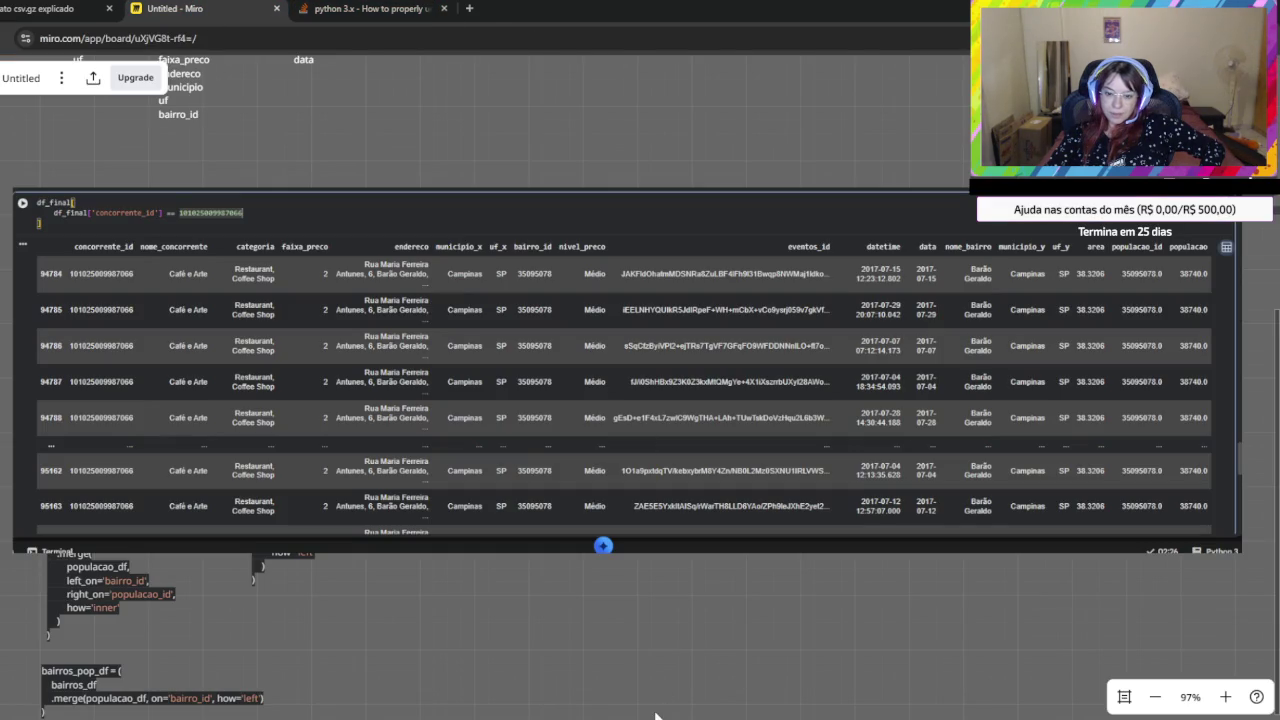